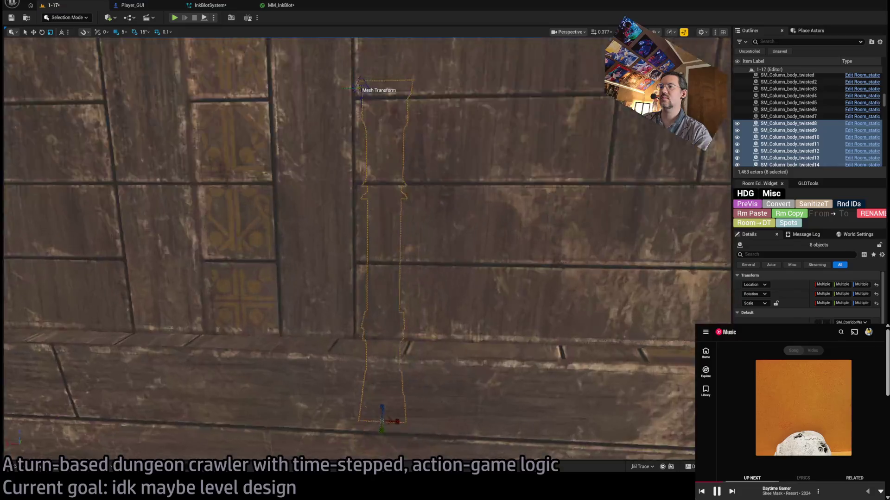
# Try a 1.5 X scale on the eight twisted columns, then undo it.
pyautogui.moveTo(366, 250); pyautogui.dragTo(367, 139)
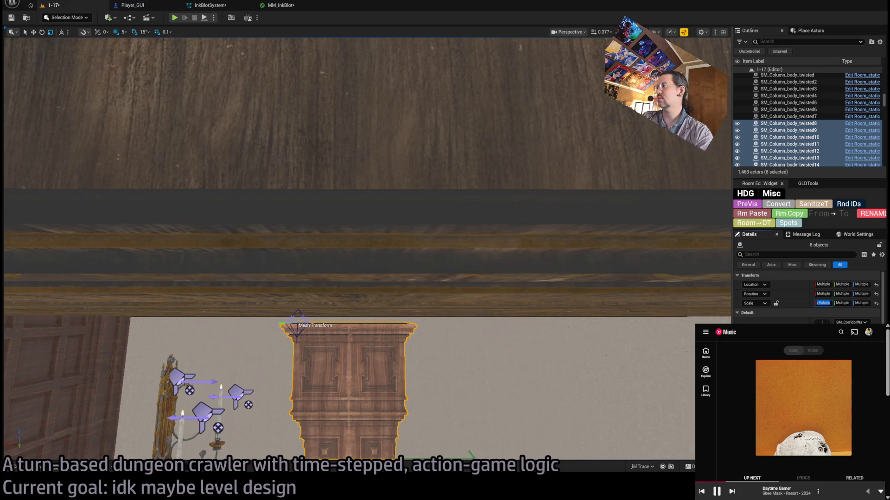
pyautogui.write('1.5')
pyautogui.press('Tab')
pyautogui.press('Tab')
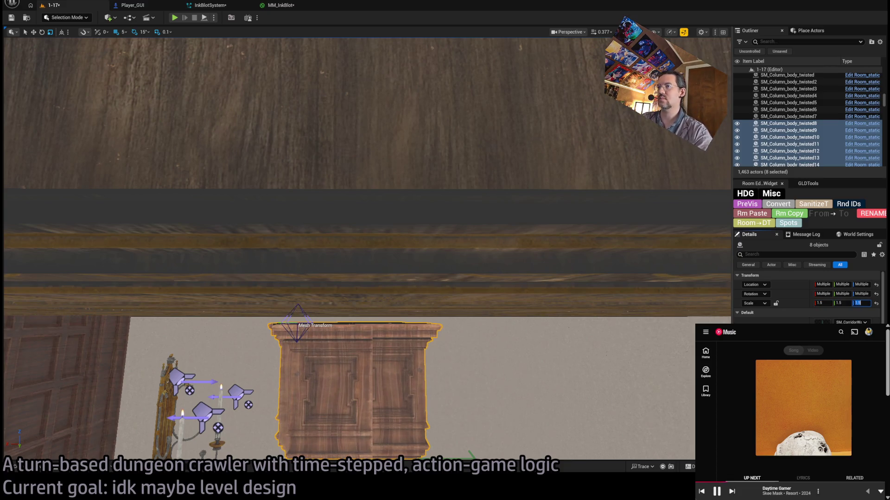
pyautogui.press('f')
pyautogui.hotkey('ctrl', 'z')
pyautogui.hotkey('ctrl', 'z')
pyautogui.hotkey('ctrl', 'z')
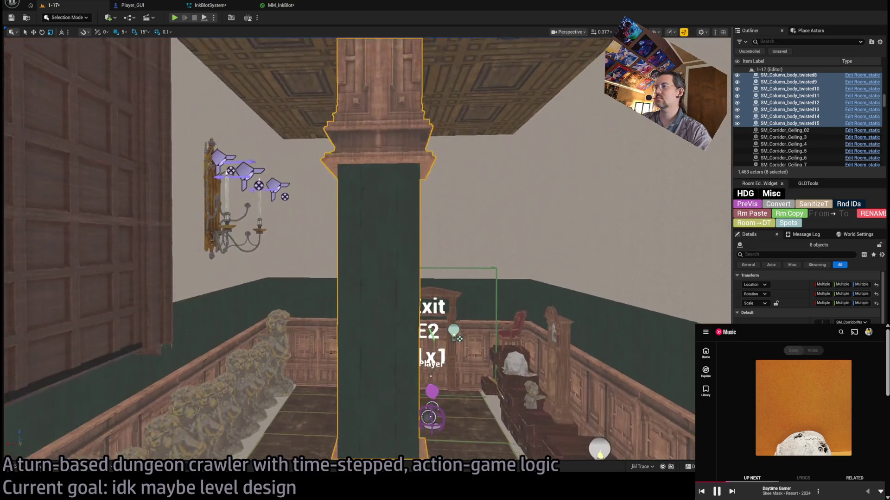
pyautogui.press('f')
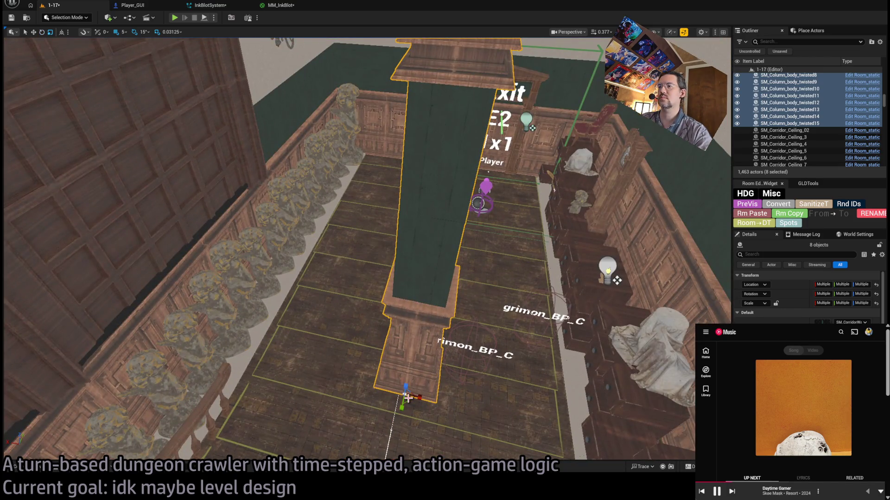
# Inspect a single twisted column up close, then restore the eight-column selection.
pyautogui.click(789, 88)
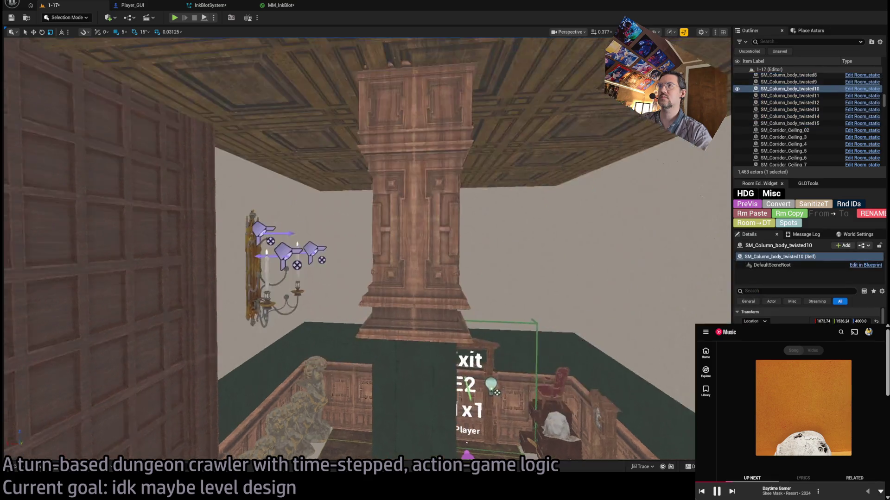
pyautogui.press('f')
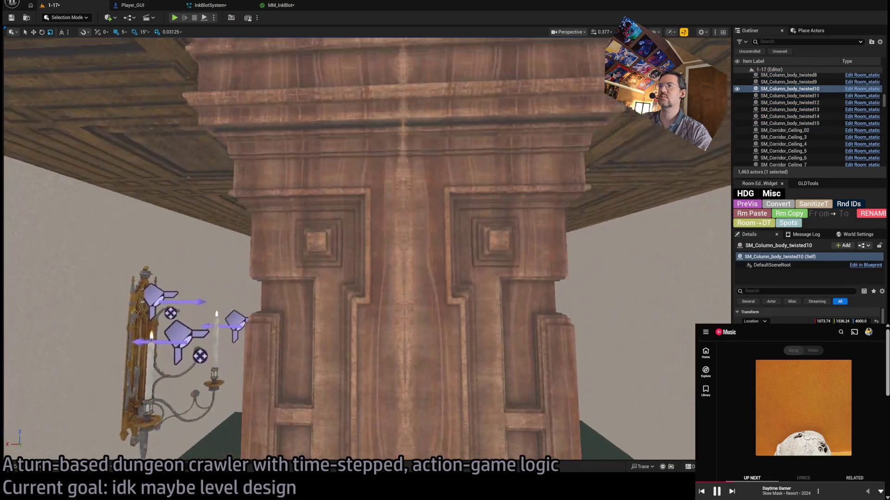
pyautogui.scroll(-5, 452, 272)
pyautogui.hotkey('ctrl', 'z')
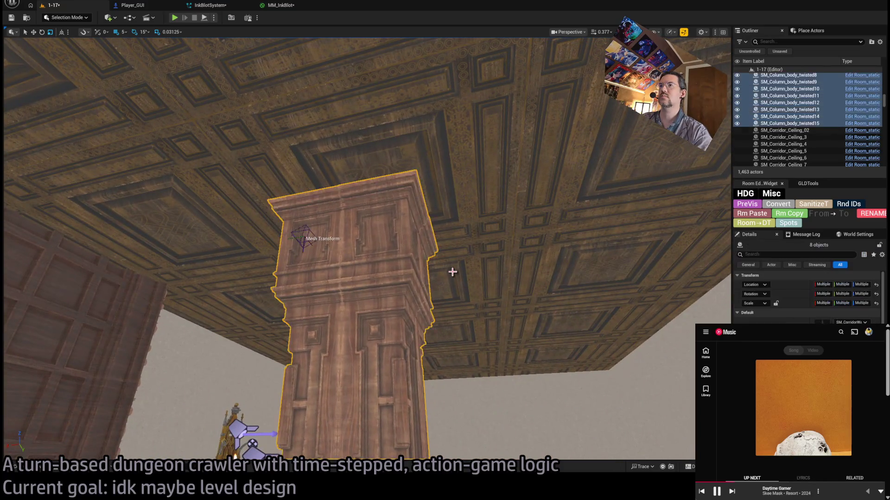
pyautogui.scroll(5, 453, 272)
# Look up at the wooden ceiling and start a play-in-editor test with Alt+P.
pyautogui.moveTo(452, 272); pyautogui.dragTo(452, 272)
pyautogui.moveTo(376, 237); pyautogui.dragTo(376, 237)
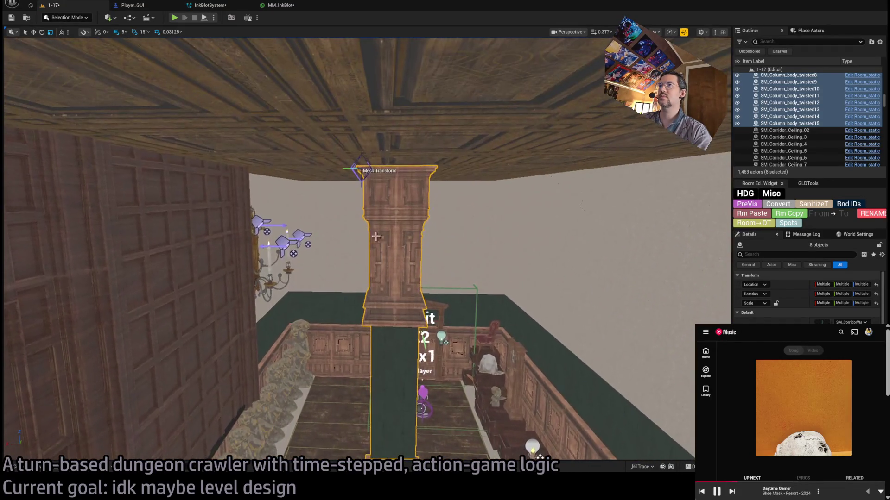
pyautogui.hotkey('alt', 'p')
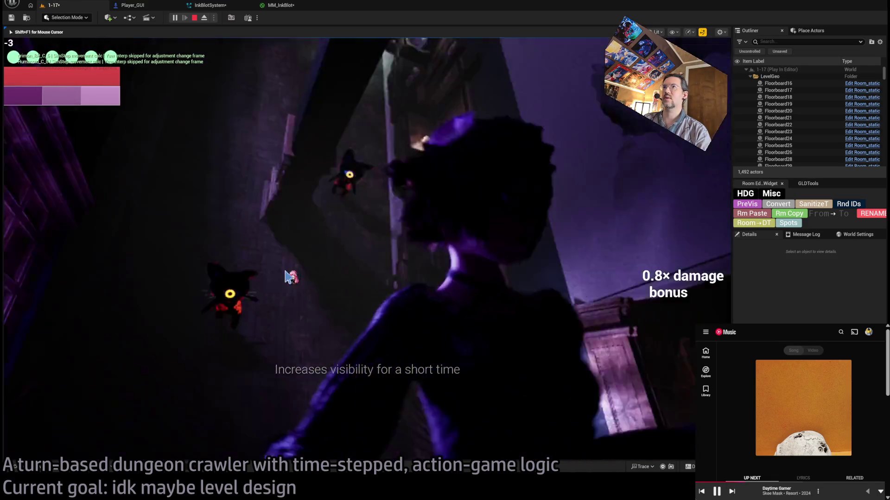
# Give the running game focus, then stop the playtest from the toolbar.
pyautogui.click(220, 191)
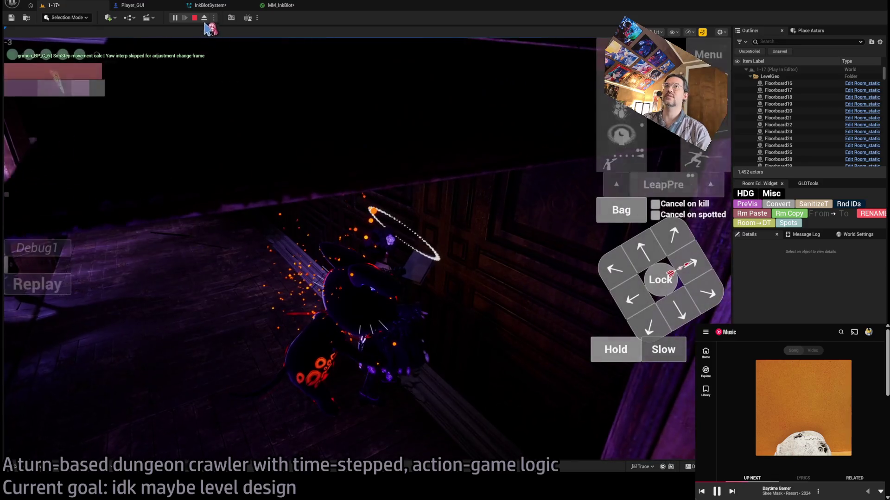
pyautogui.click(195, 17)
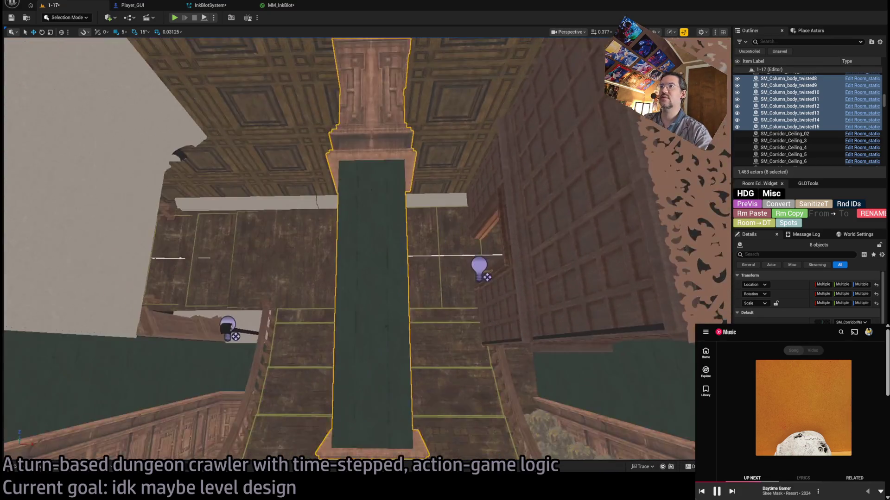
# Narrow the selection to four columns, duplicate and rotate the copies, then start a playtest.
pyautogui.hotkey('shift', 'Down')
pyautogui.hotkey('shift', 'Down')
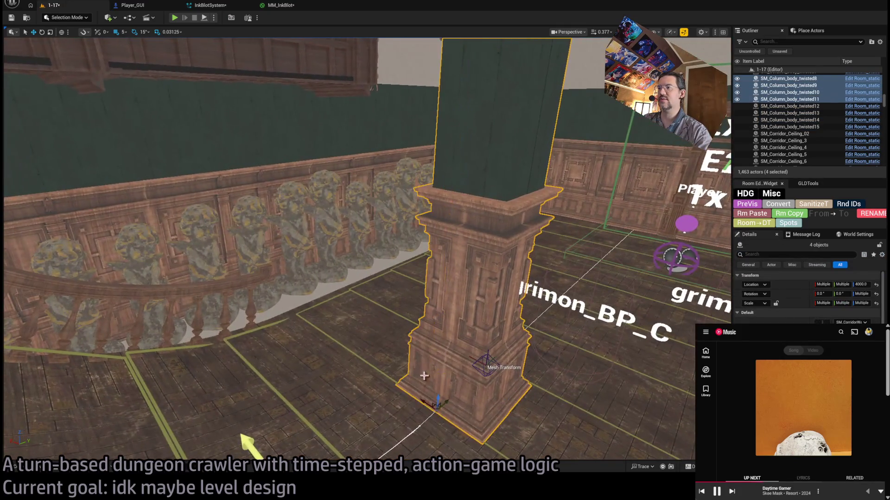
pyautogui.moveTo(436, 401); pyautogui.dragTo(439, 390)
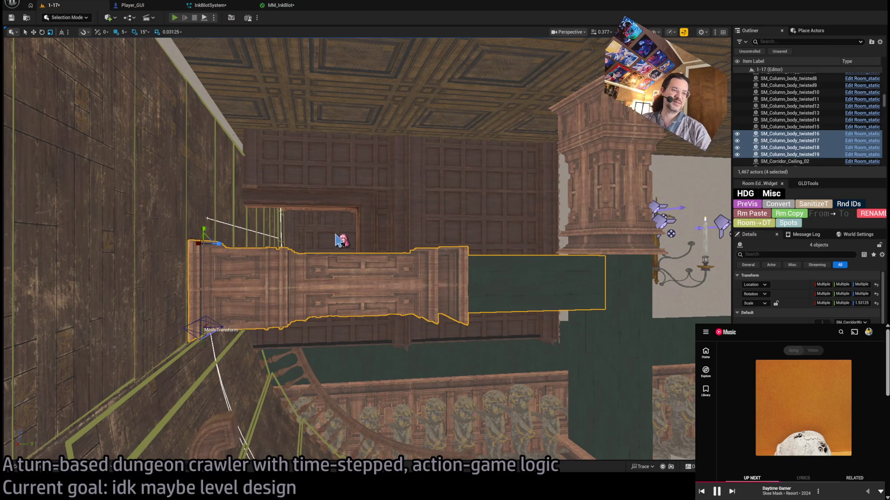
pyautogui.hotkey('alt', 'p')
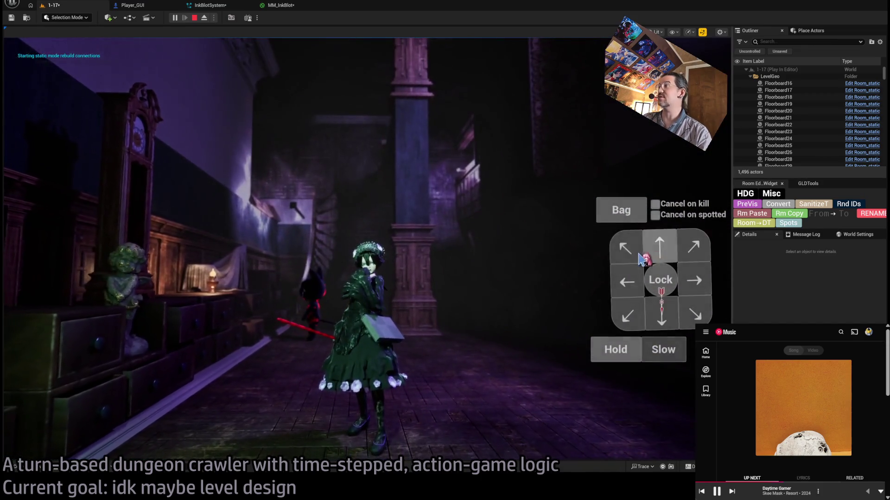
# Move the character along the corridor, then end the playtest with Esc.
pyautogui.click(99, 336)
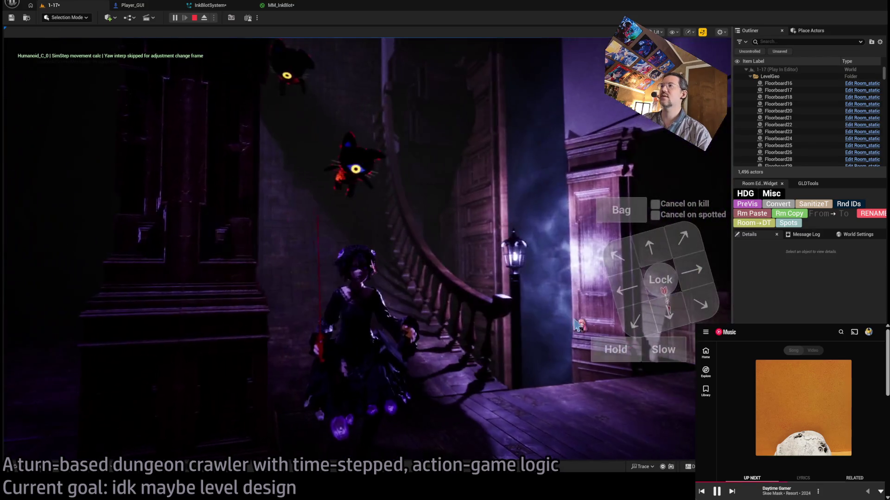
pyautogui.press('Escape')
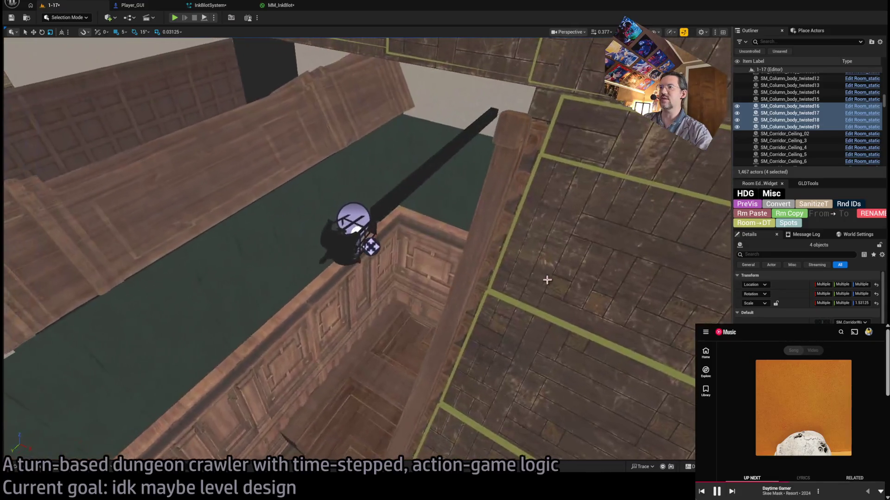
# Delete the garden lamp meshes.
pyautogui.click(370, 217)
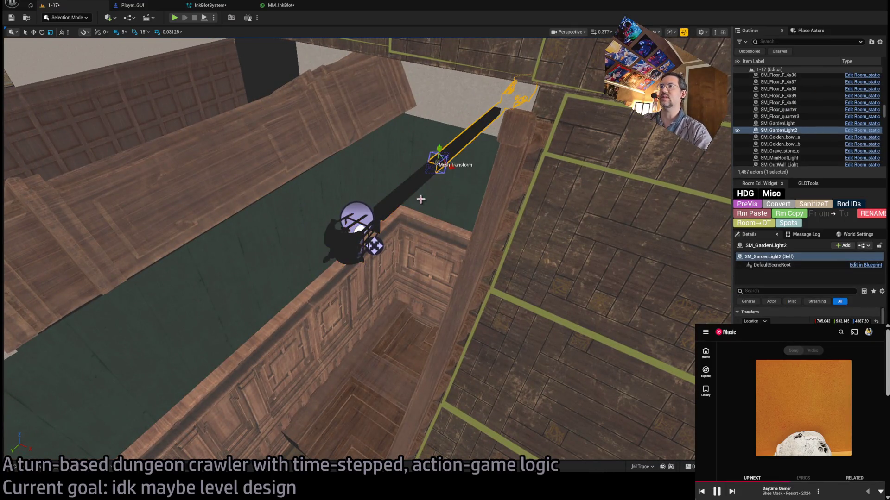
pyautogui.press('Delete')
pyautogui.click(441, 157)
pyautogui.press('Delete')
# Locate the wall point light and the SM_WallLight5 lantern beside it.
pyautogui.click(374, 246)
pyautogui.press('f')
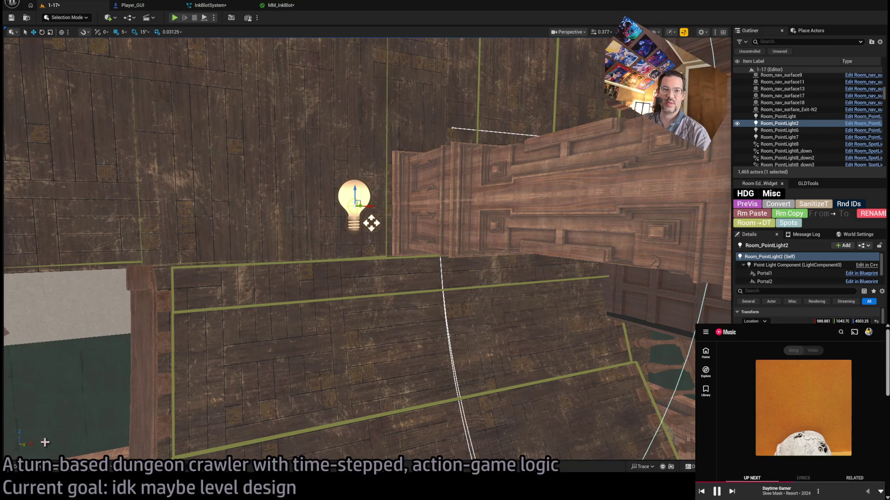
pyautogui.moveTo(371, 223); pyautogui.dragTo(428, 314)
pyautogui.click(419, 250)
pyautogui.press('f')
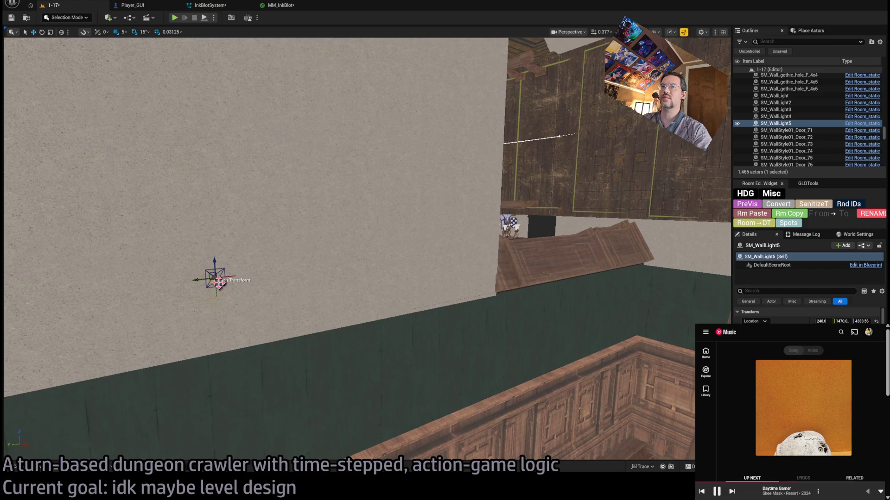
# Duplicate SM_WallLight5, raise the copy up the wall, slide it to X 1100, and rotate it 90°.
pyautogui.keyDown('alt'); pyautogui.moveTo(218, 281); pyautogui.dragTo(426, 388); pyautogui.keyUp('alt')
pyautogui.press('f')
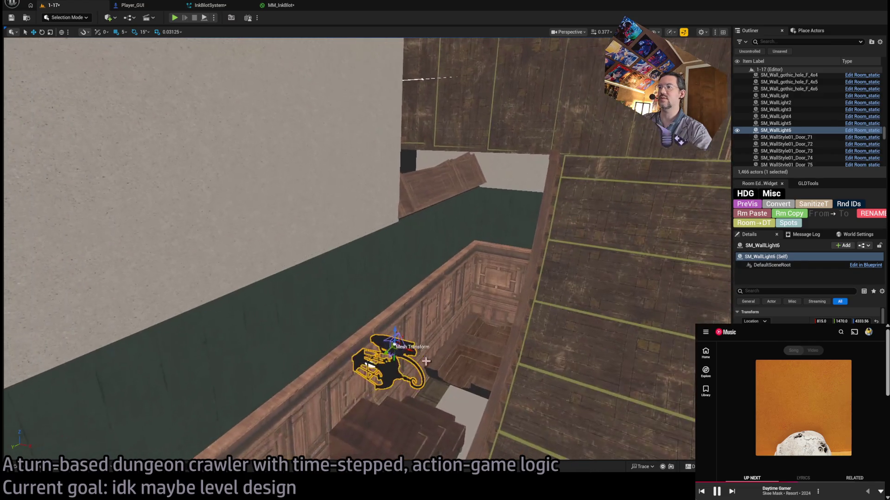
pyautogui.moveTo(395, 340)
pyautogui.mouseDown()
pyautogui.moveTo(372, 144)
pyautogui.moveTo(398, 108)
pyautogui.mouseUp()
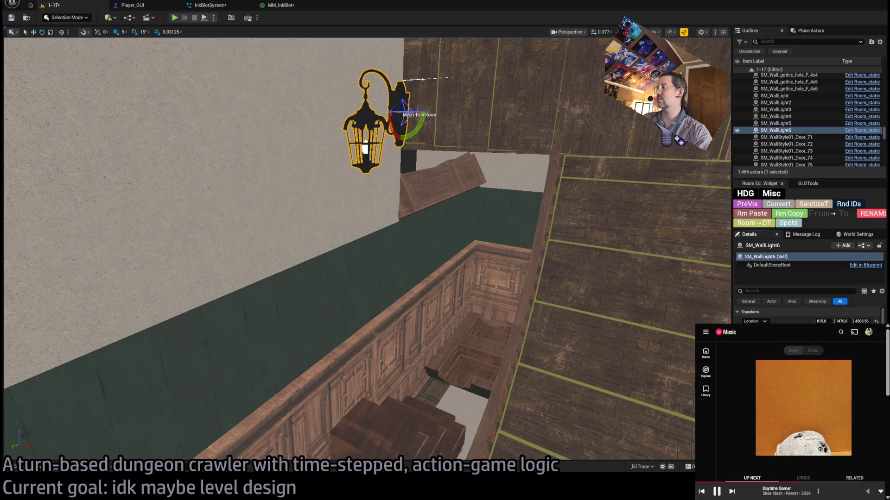
pyautogui.moveTo(576, 206); pyautogui.dragTo(576, 206)
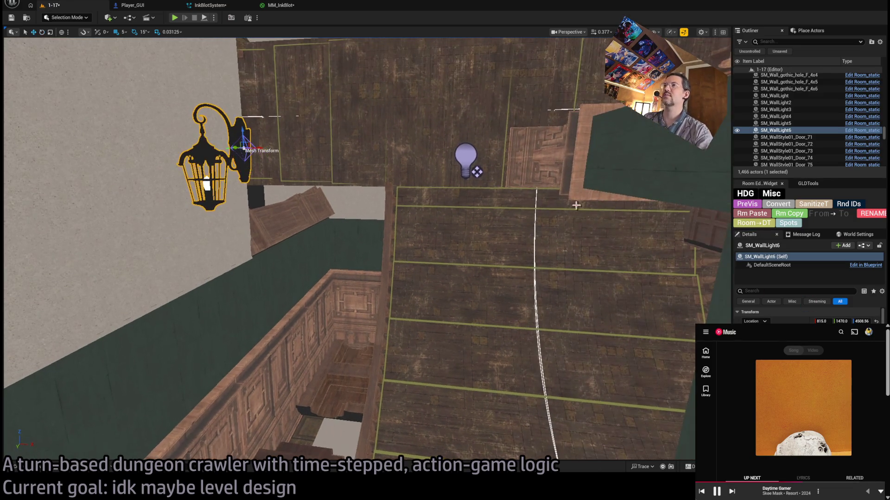
pyautogui.moveTo(260, 148); pyautogui.dragTo(665, 159)
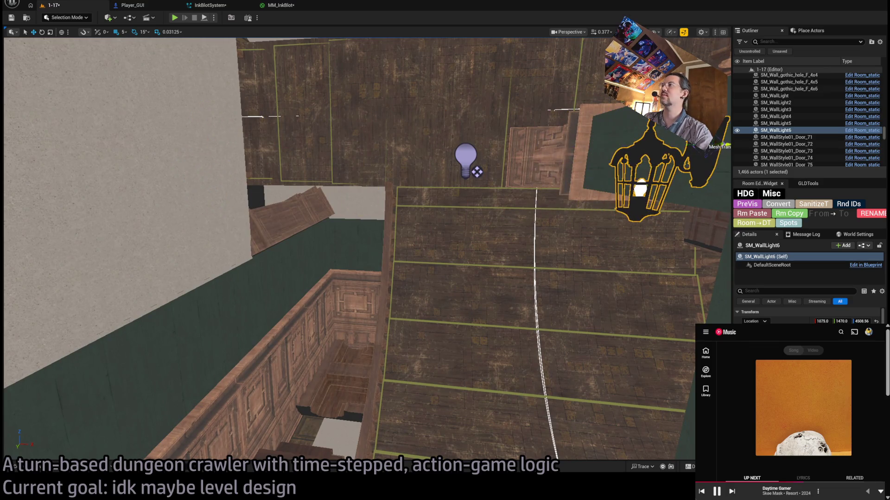
pyautogui.moveTo(521, 140)
pyautogui.mouseDown()
pyautogui.moveTo(125, 164)
pyautogui.moveTo(116, 153)
pyautogui.mouseUp()
pyautogui.moveTo(275, 148); pyautogui.dragTo(275, 149)
pyautogui.moveTo(391, 218)
pyautogui.mouseDown()
pyautogui.moveTo(391, 245)
pyautogui.moveTo(385, 232)
pyautogui.moveTo(377, 248)
pyautogui.moveTo(277, 286)
pyautogui.mouseUp()
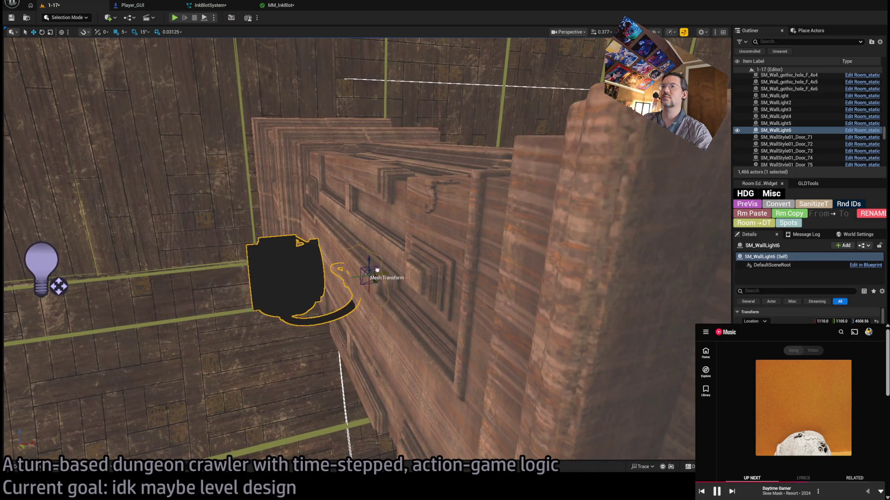
# Check the new lantern from above and select the point light bulb.
pyautogui.moveTo(355, 278)
pyautogui.mouseDown()
pyautogui.moveTo(364, 258)
pyautogui.moveTo(403, 463)
pyautogui.moveTo(566, 441)
pyautogui.moveTo(578, 70)
pyautogui.mouseUp()
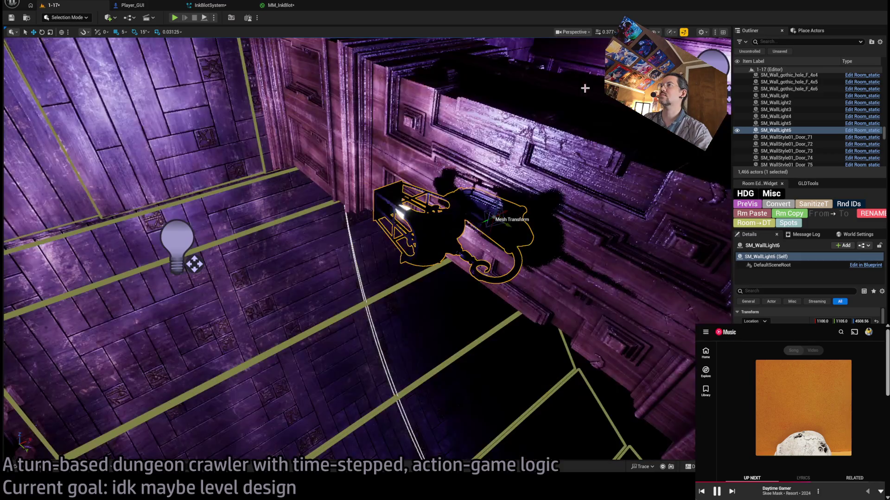
pyautogui.moveTo(178, 236)
pyautogui.mouseDown()
pyautogui.moveTo(167, 236)
pyautogui.moveTo(239, 253)
pyautogui.moveTo(260, 238)
pyautogui.moveTo(282, 334)
pyautogui.mouseUp()
pyautogui.click(210, 256)
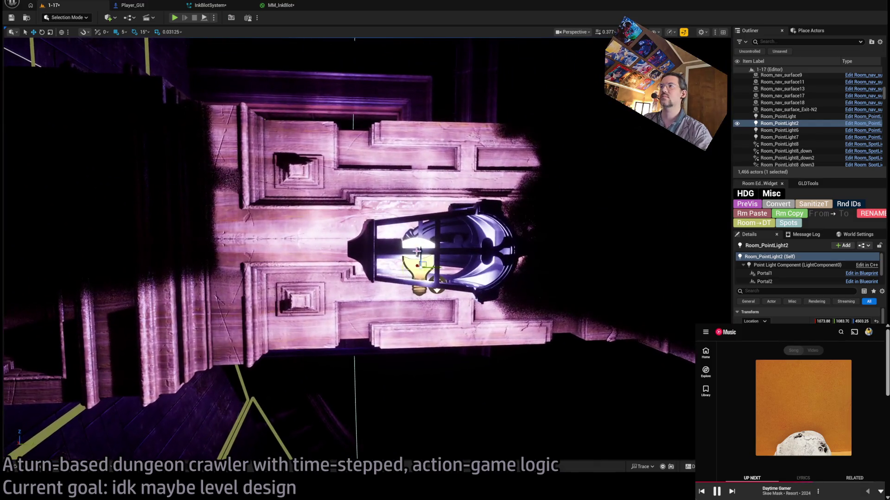
# Raise Room_PointLight2 into the lantern, undo to restore EntranceLamp3, and select the ramp passage spotlight.
pyautogui.moveTo(418, 251)
pyautogui.mouseDown()
pyautogui.moveTo(436, 266)
pyautogui.moveTo(403, 264)
pyautogui.moveTo(361, 232)
pyautogui.moveTo(438, 268)
pyautogui.mouseUp()
pyautogui.click(464, 253)
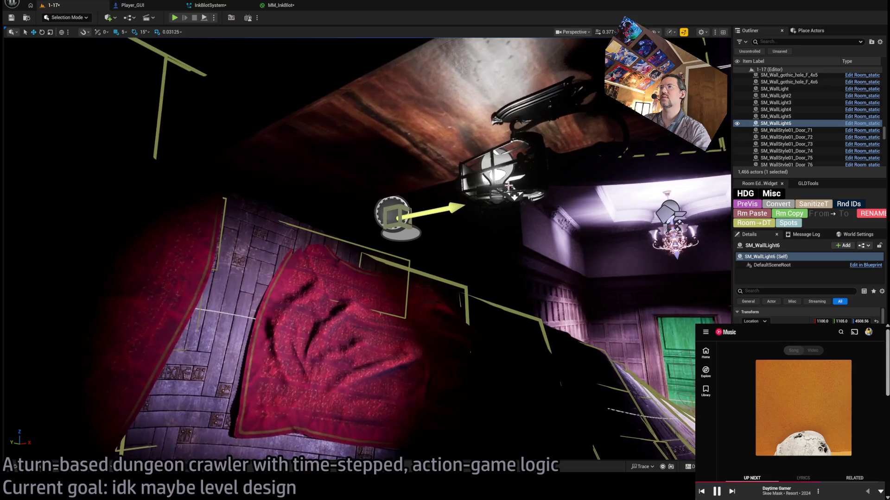
pyautogui.hotkey('ctrl', 'z')
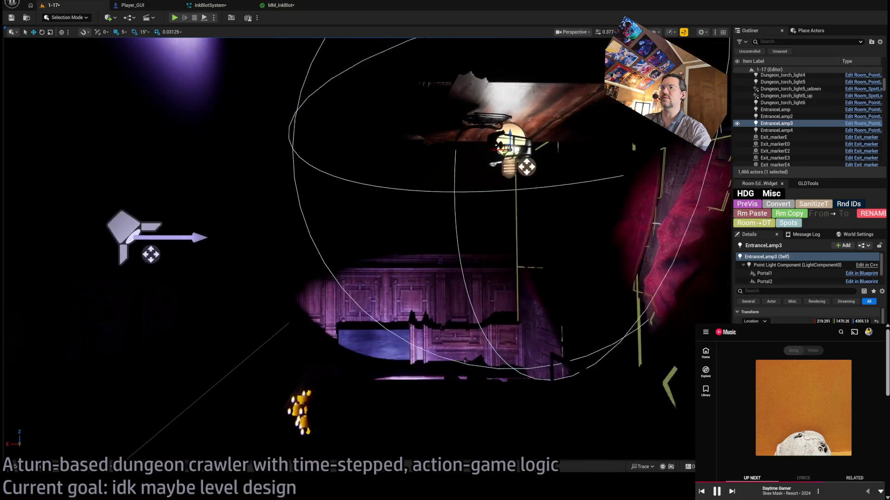
pyautogui.click(207, 260)
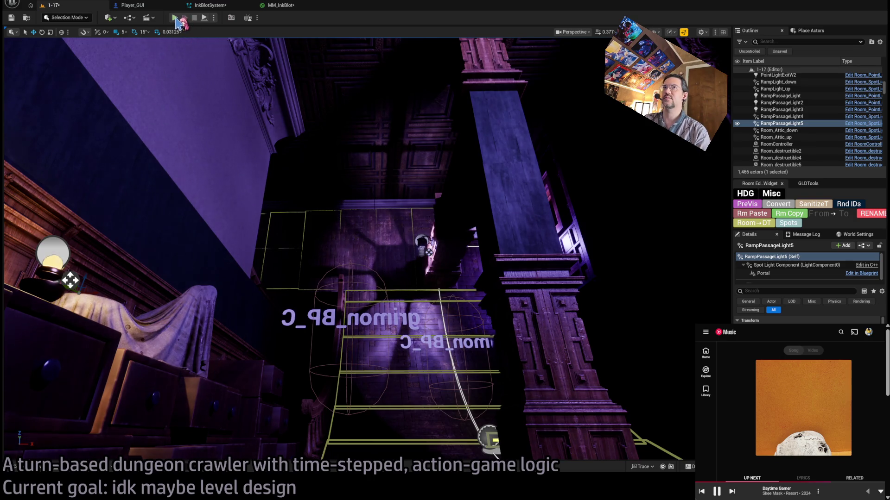
# Play-test the violet-lit stairwell, walking past the cats and down the dark corridor, then stop.
pyautogui.hotkey('alt', 'p')
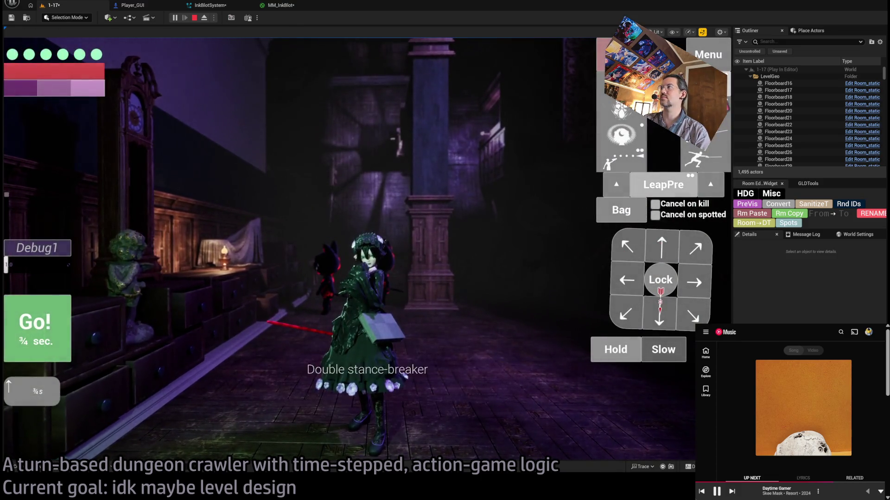
pyautogui.click(69, 325)
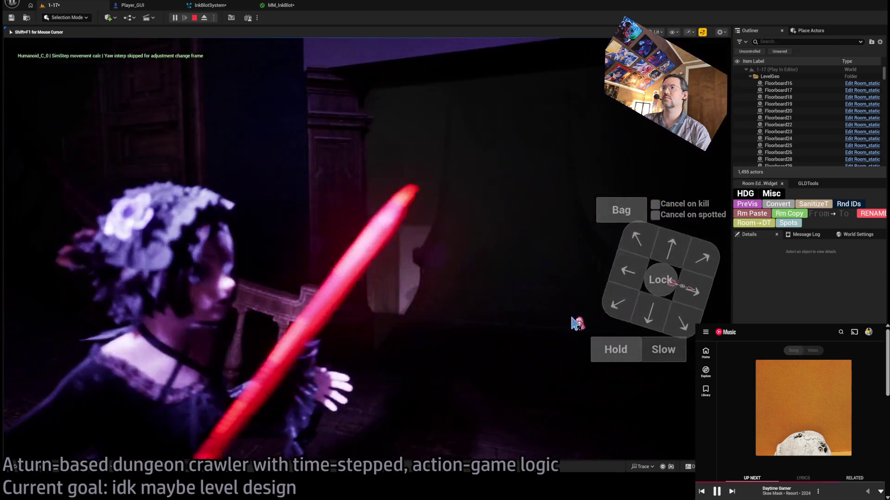
pyautogui.click(673, 251)
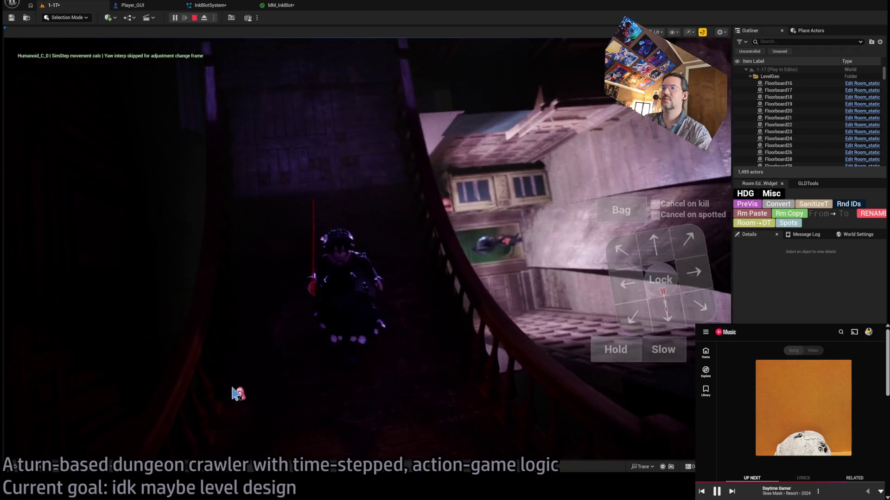
pyautogui.press('Escape')
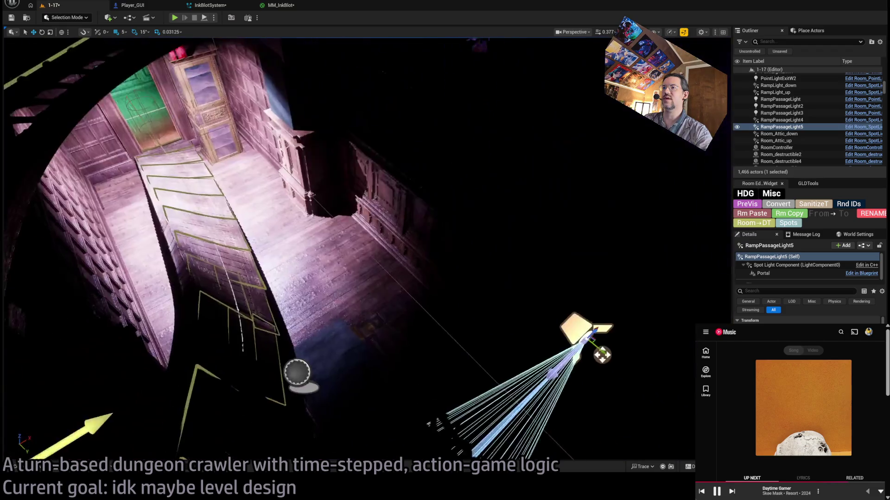
# Duplicate RampPassageLight5 as RampPassageLight6 and move the copy up the wall above the stair room.
pyautogui.moveTo(352, 251); pyautogui.dragTo(269, 232)
pyautogui.press('f')
pyautogui.moveTo(352, 250); pyautogui.dragTo(320, 222)
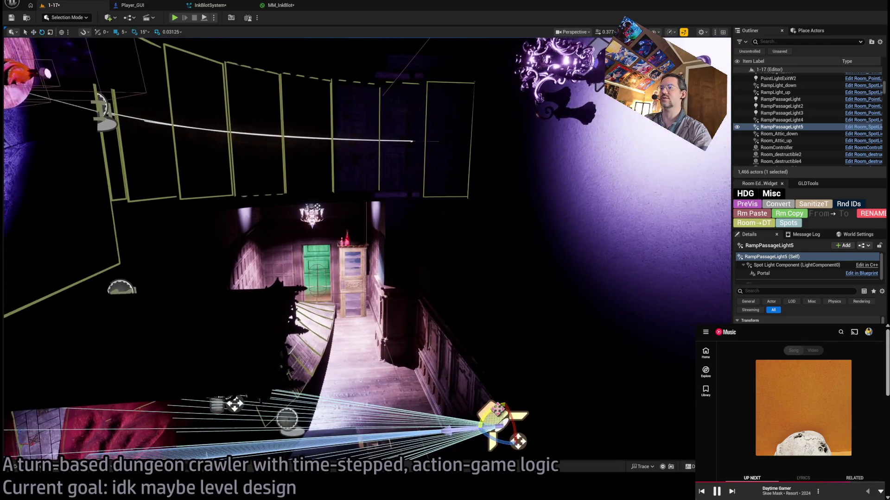
pyautogui.moveTo(502, 421)
pyautogui.mouseDown()
pyautogui.moveTo(493, 413)
pyautogui.moveTo(526, 107)
pyautogui.moveTo(438, 145)
pyautogui.moveTo(315, 118)
pyautogui.moveTo(318, 153)
pyautogui.moveTo(461, 141)
pyautogui.mouseUp()
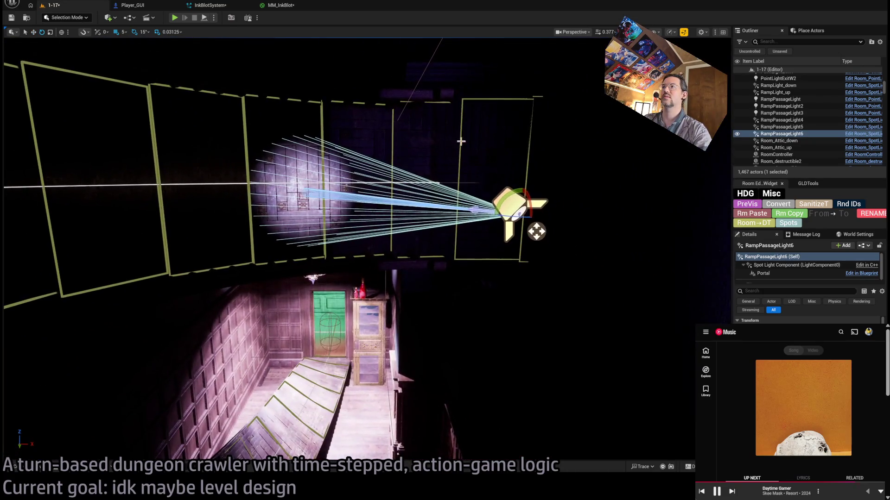
pyautogui.moveTo(523, 199); pyautogui.dragTo(522, 176)
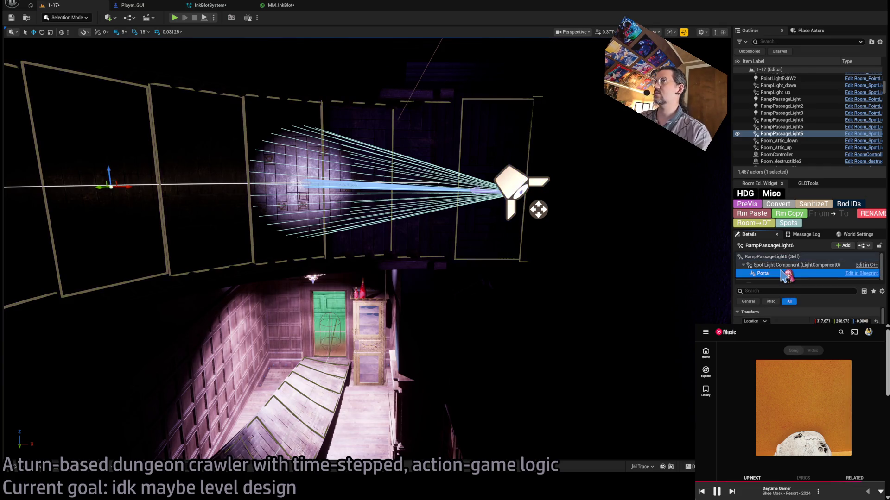
# Review RampPassageLight6's wider violet light pool and its actor settings, then start a play test.
pyautogui.moveTo(616, 304)
pyautogui.mouseDown()
pyautogui.moveTo(603, 325)
pyautogui.moveTo(593, 318)
pyautogui.moveTo(603, 322)
pyautogui.mouseUp()
pyautogui.moveTo(824, 320); pyautogui.dragTo(824, 319)
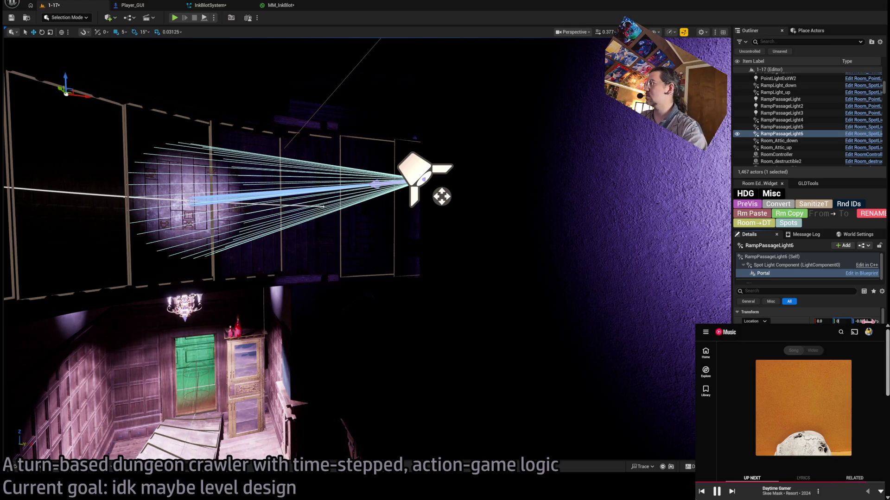
pyautogui.moveTo(522, 287); pyautogui.dragTo(530, 290)
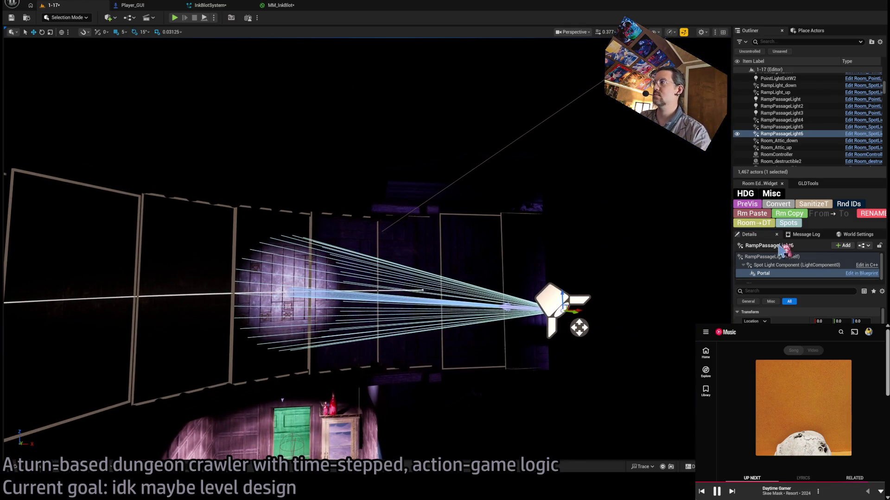
pyautogui.click(783, 278)
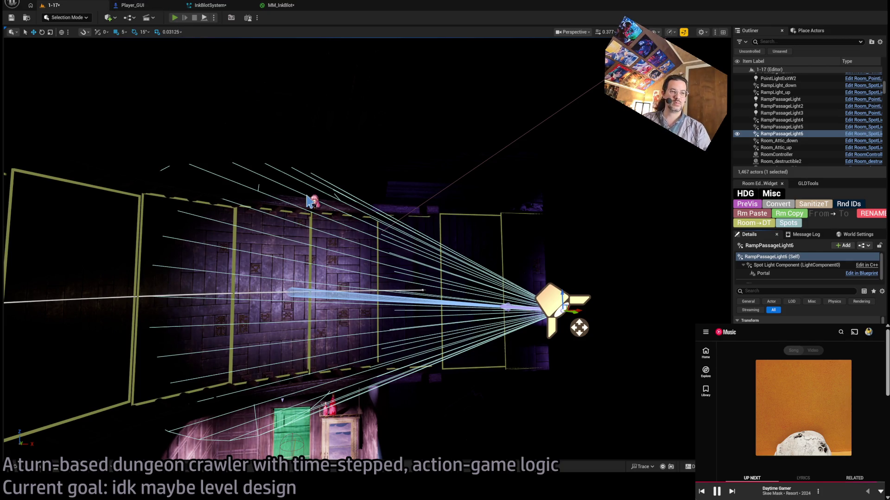
pyautogui.hotkey('alt', 'p')
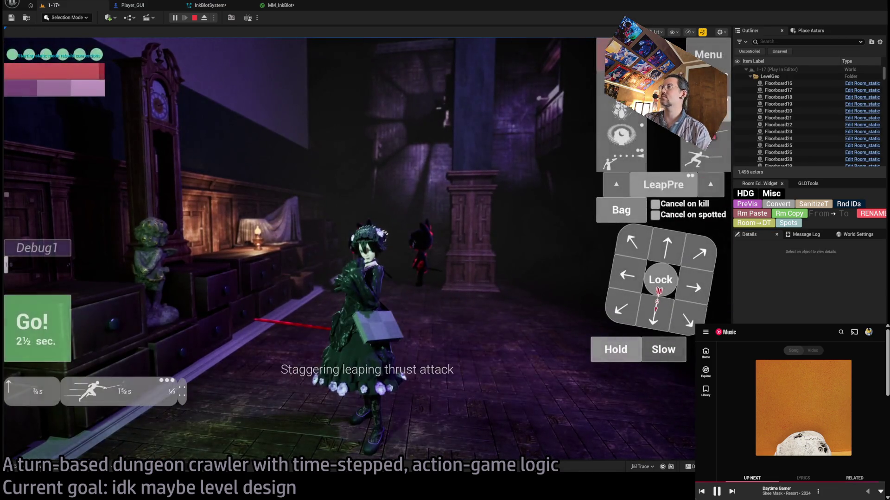
# Queue forward and up-left moves to run the character past enemies, then stop with Esc.
pyautogui.press('space')
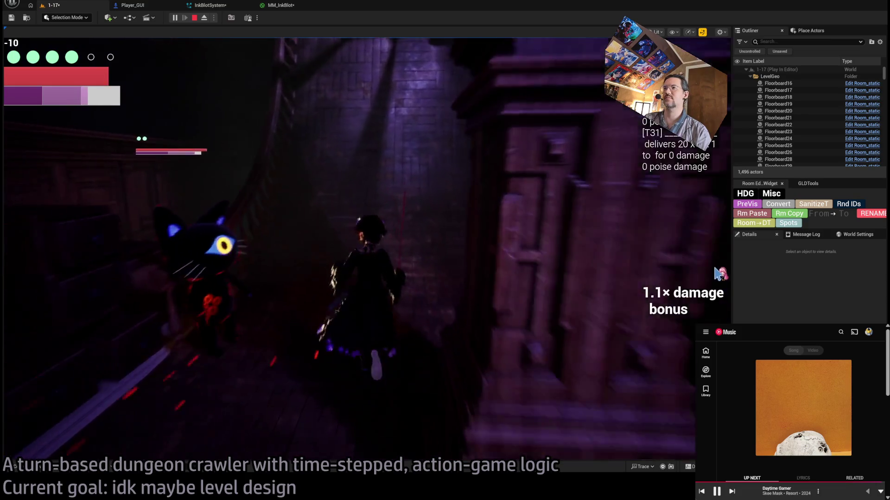
pyautogui.click(663, 250)
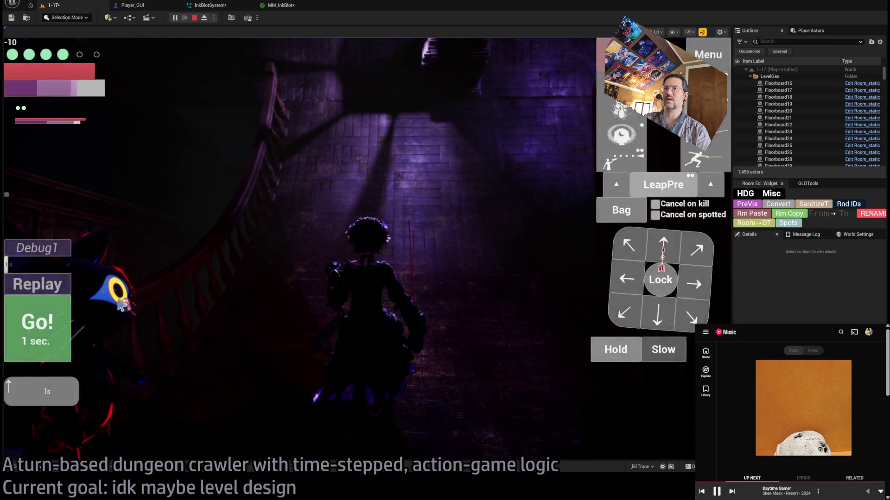
pyautogui.press('space')
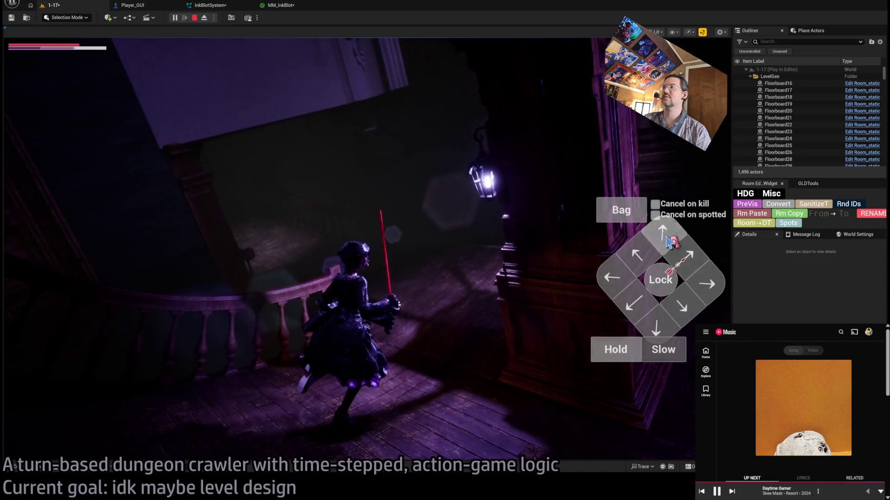
pyautogui.click(630, 257)
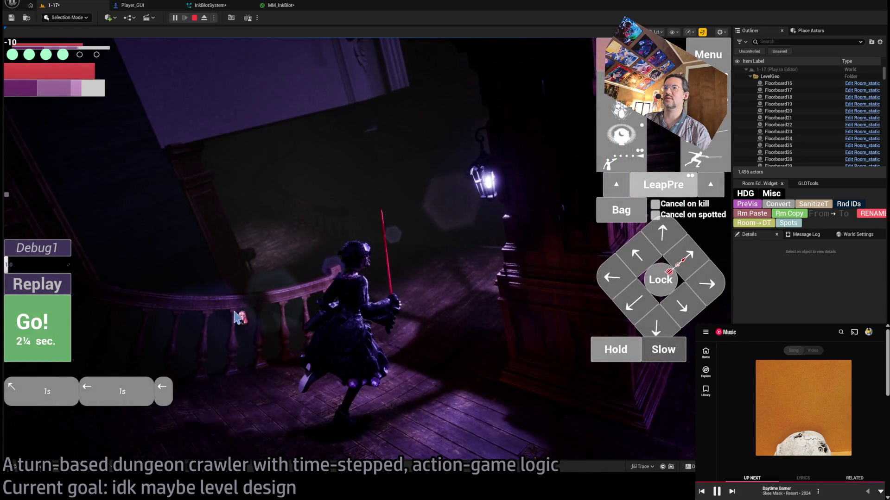
pyautogui.press('space')
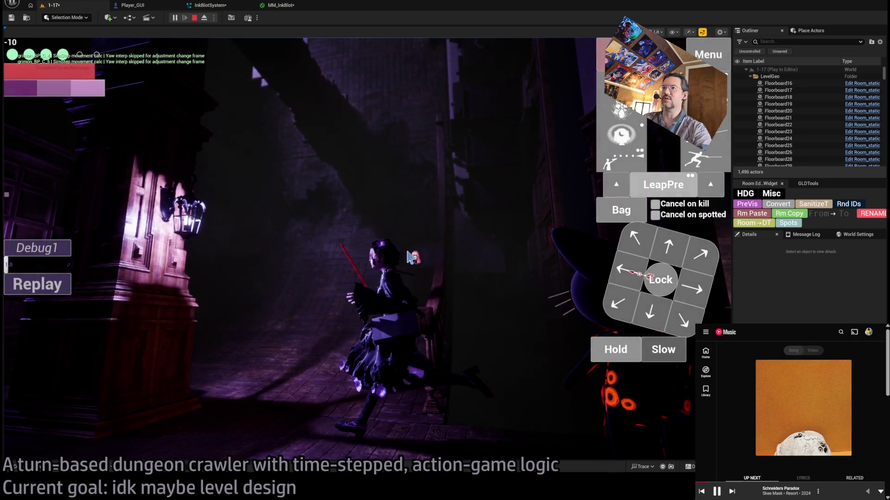
pyautogui.press('Escape')
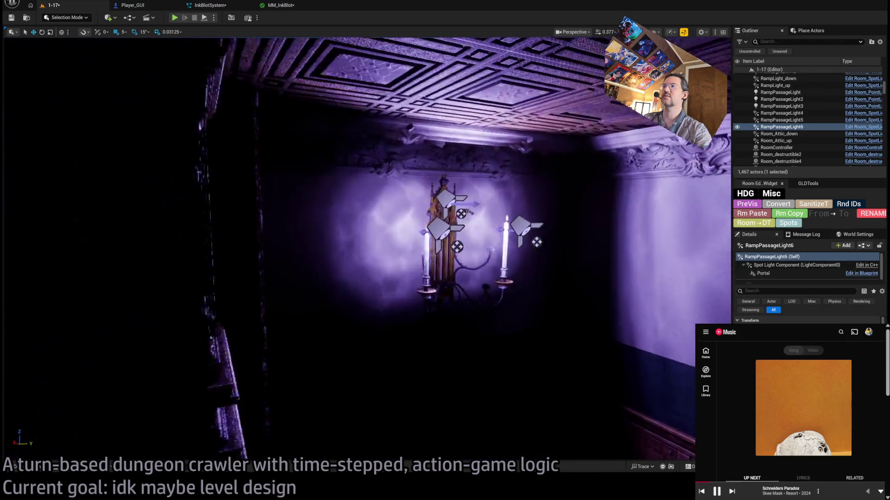
# Select the candle sconce's spotlights and frame its upward spotlight PointLight28_up.
pyautogui.scroll(-3, 324, 241)
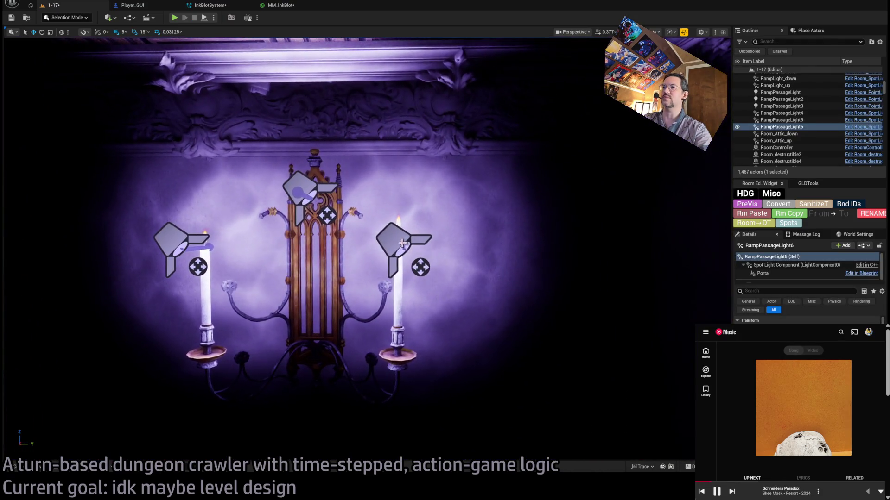
pyautogui.click(403, 238)
pyautogui.click(178, 241)
pyautogui.click(304, 190)
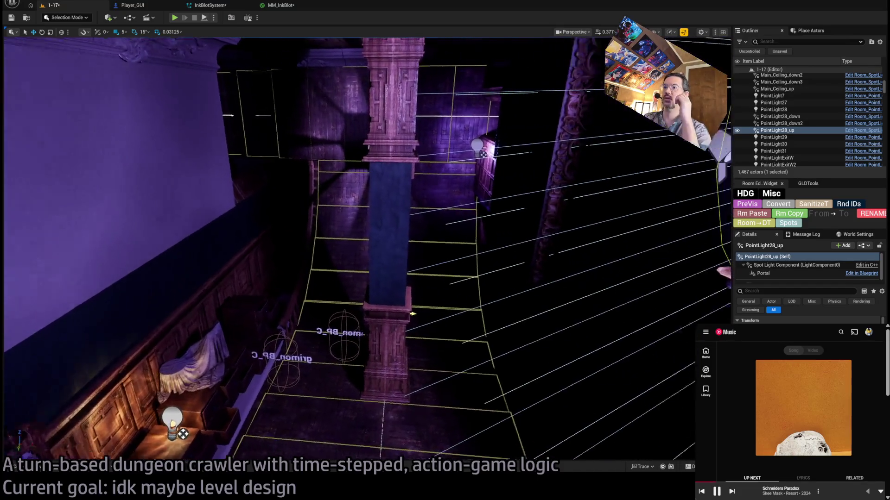
pyautogui.moveTo(386, 225); pyautogui.dragTo(386, 224)
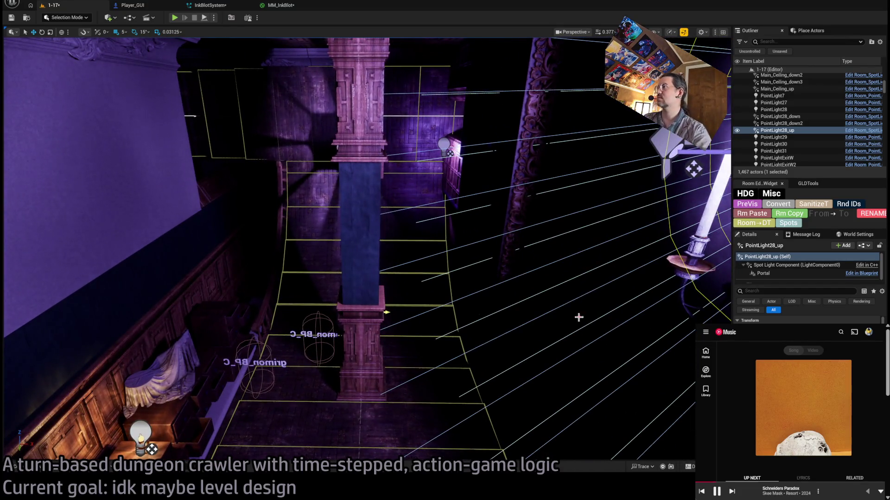
pyautogui.press('f')
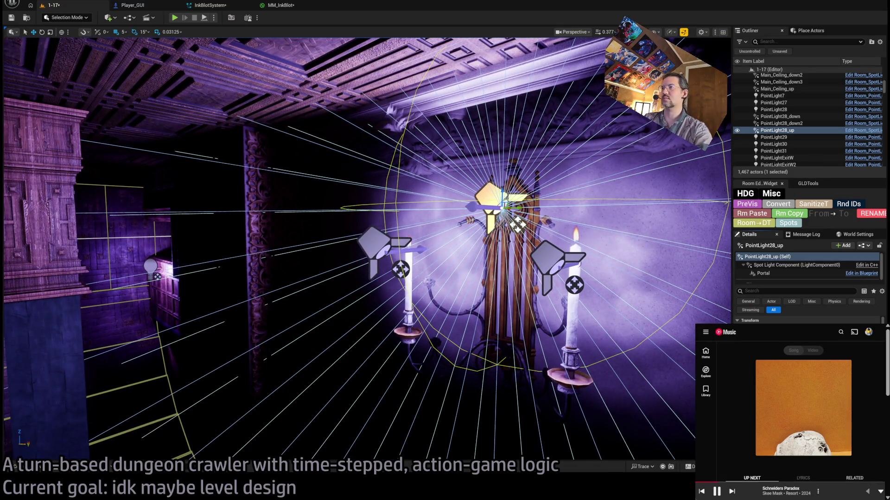
pyautogui.moveTo(458, 357); pyautogui.dragTo(518, 361)
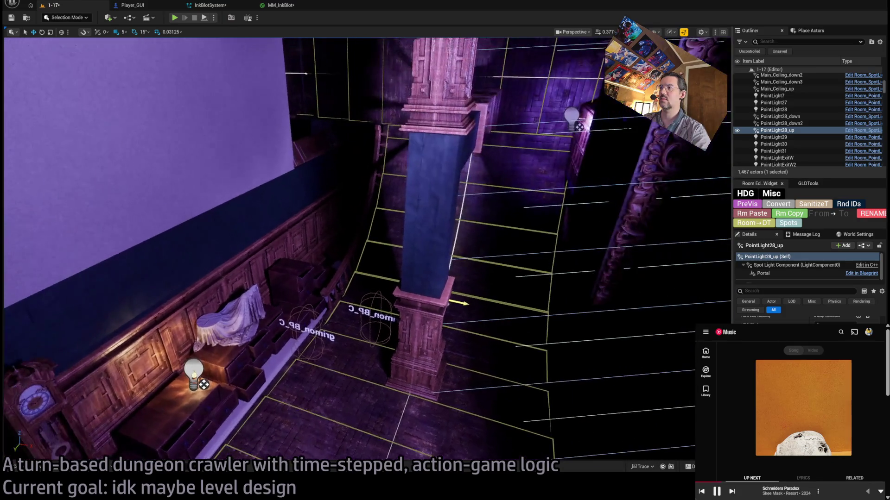
pyautogui.press('f')
pyautogui.press('f')
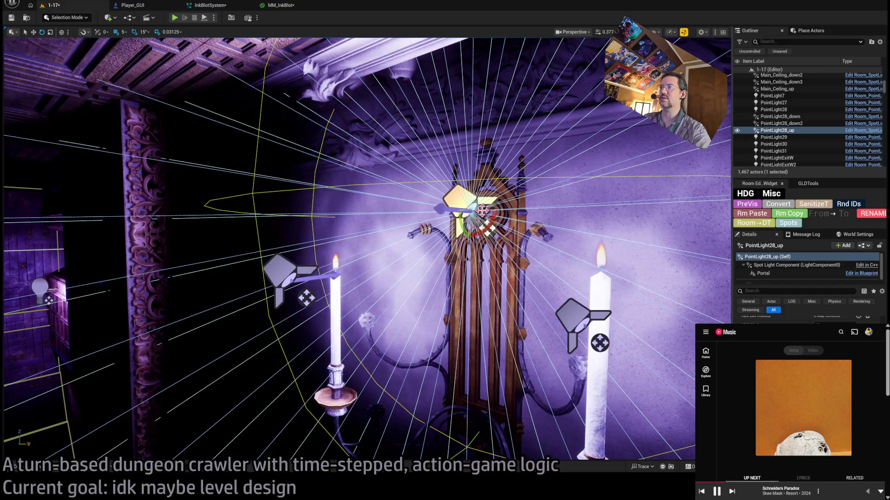
# Select SM_Woodcarving3 and SM_Woodcarving2 and Alt-drag a copy of both to the left.
pyautogui.press('a')
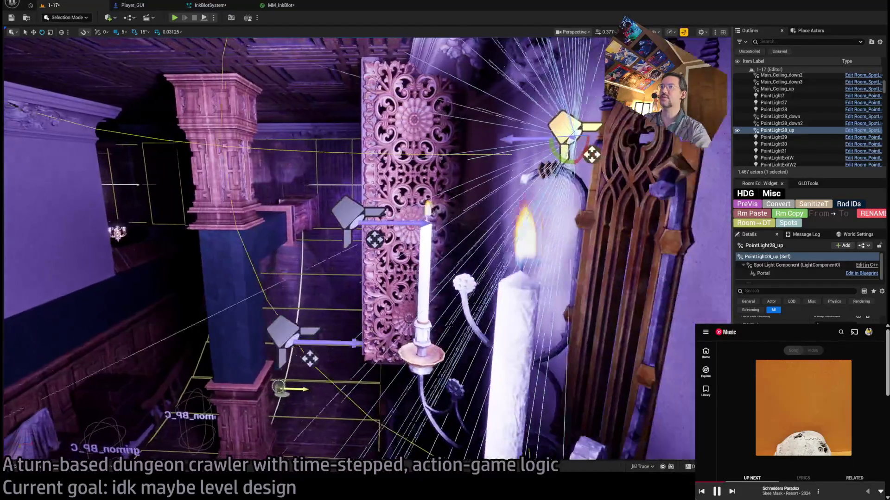
pyautogui.press('d')
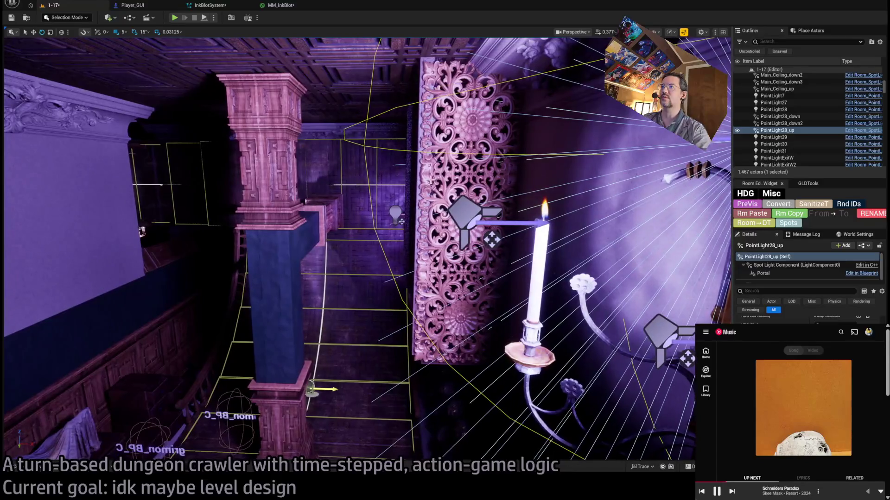
pyautogui.click(463, 209)
pyautogui.press('s')
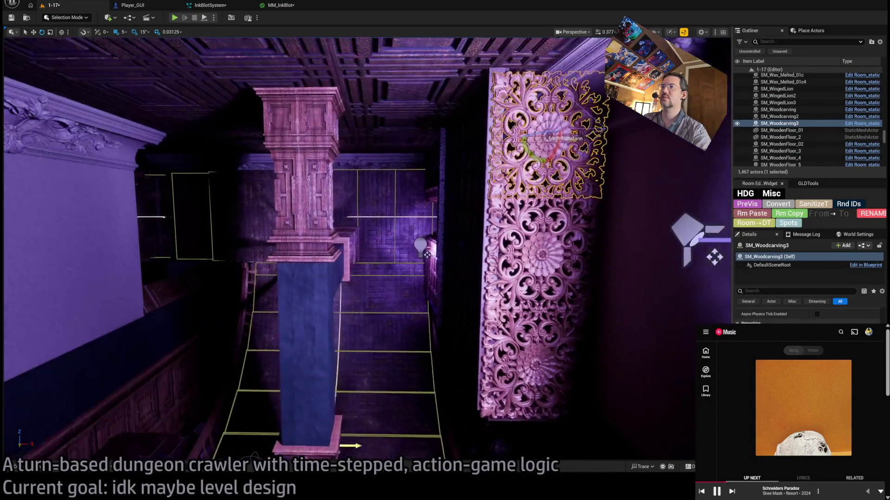
pyautogui.press('a')
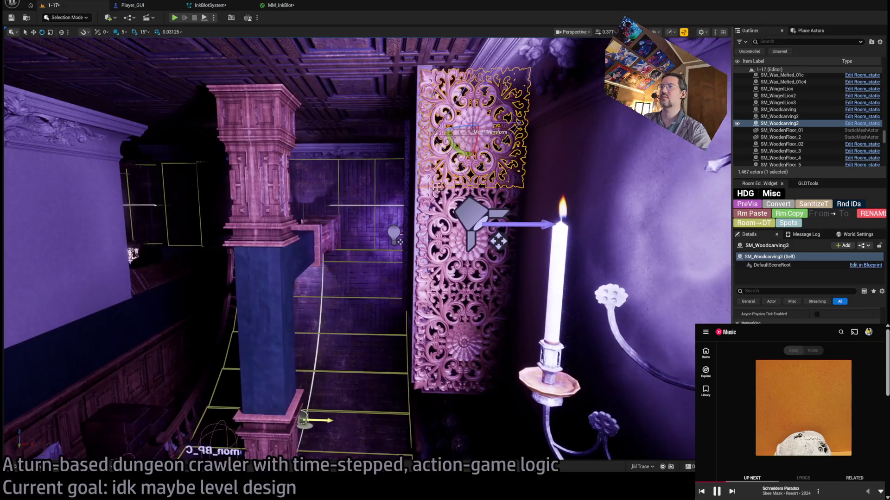
pyautogui.keyDown('ctrl'); pyautogui.click(450, 222); pyautogui.keyUp('ctrl')
pyautogui.moveTo(449, 254); pyautogui.dragTo(345, 254)
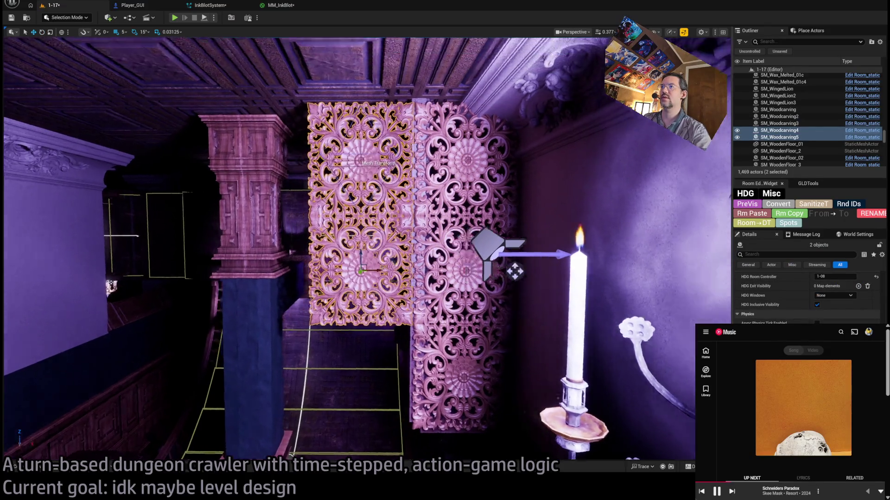
# Alt-rotate the screens to add a second, turned-around pair, then review them beside the pillar.
pyautogui.press('w')
pyautogui.press('s')
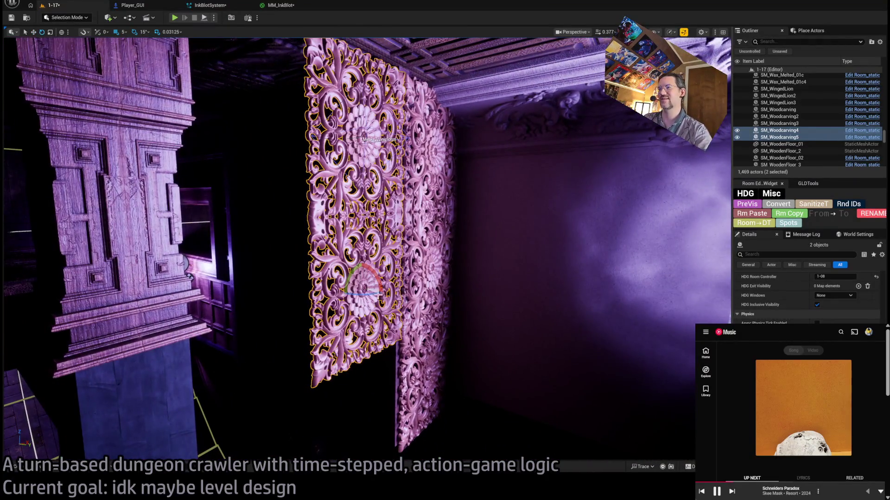
pyautogui.moveTo(376, 294); pyautogui.dragTo(378, 291)
pyautogui.press('w')
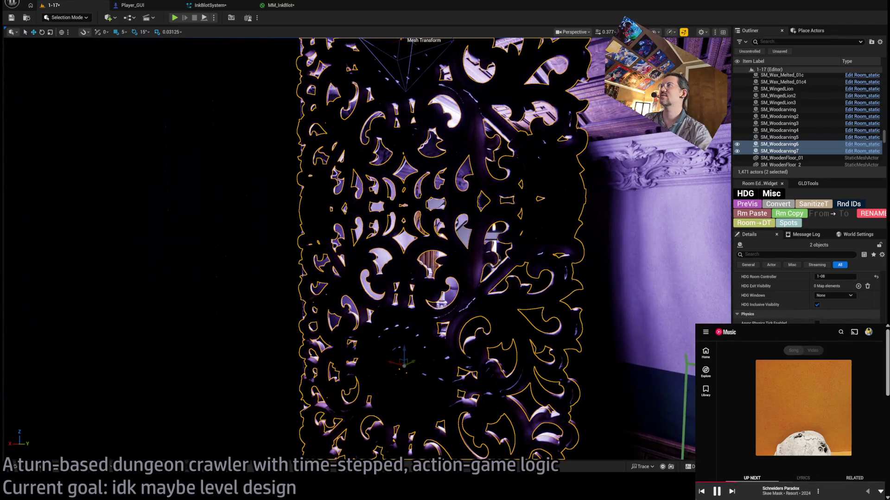
pyautogui.press('s')
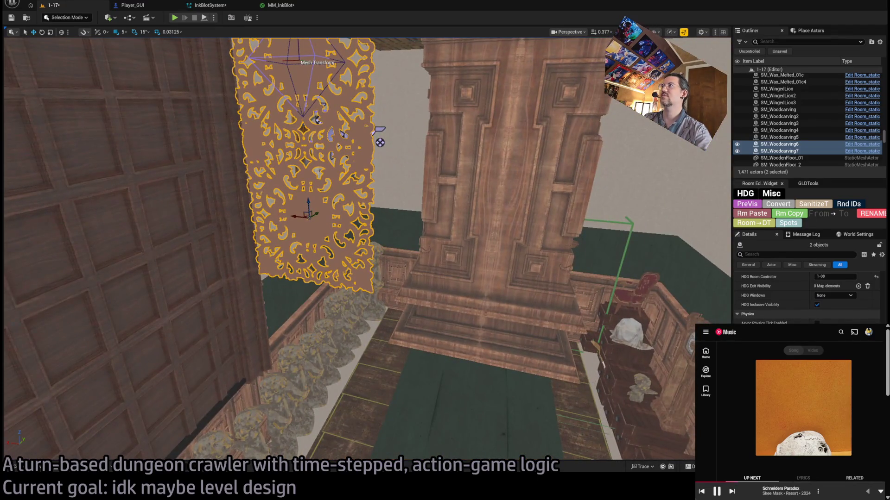
pyautogui.press('w')
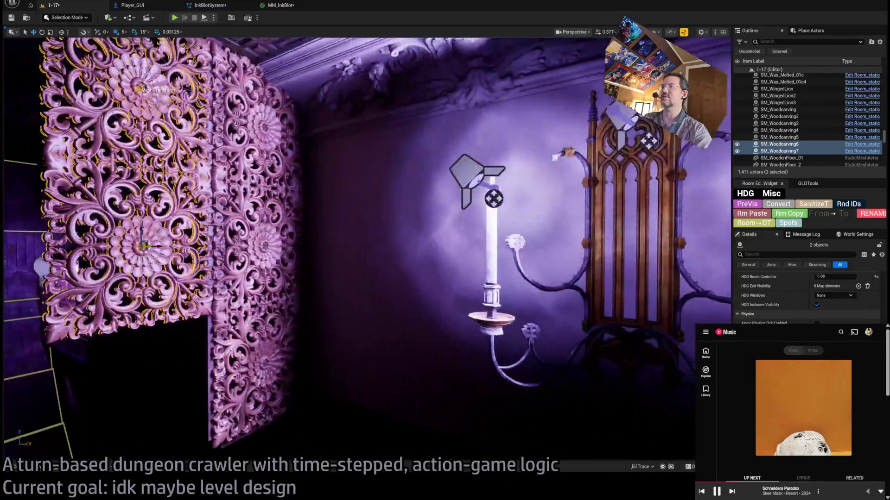
pyautogui.press('s')
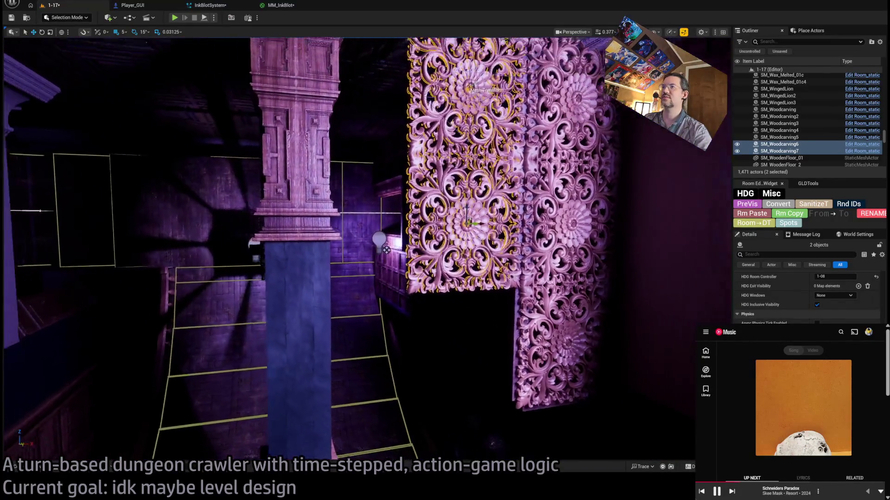
pyautogui.click(452, 200)
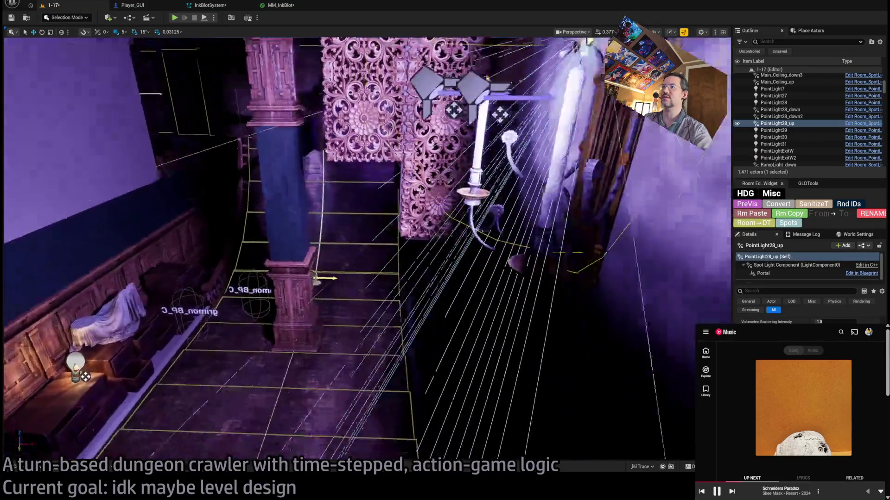
# Fly around the room to inspect the carved panels, pillar, walls and ceiling trim.
pyautogui.press('w')
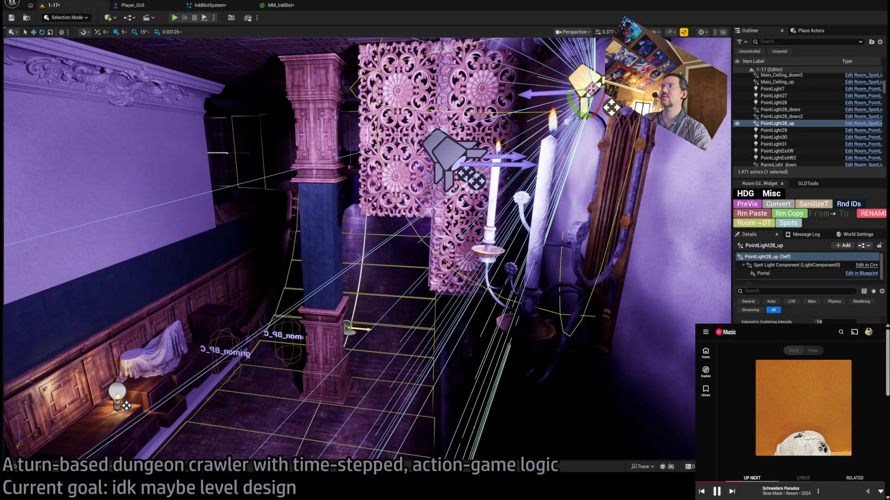
pyautogui.press('w')
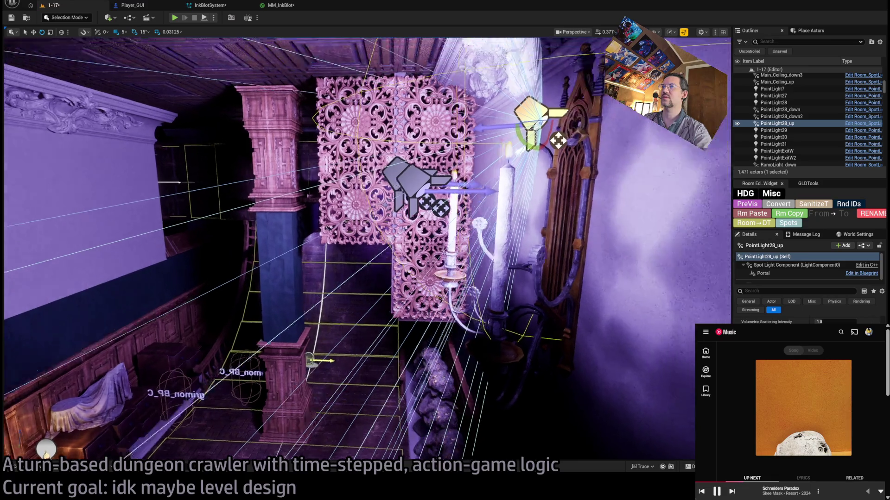
pyautogui.press('s')
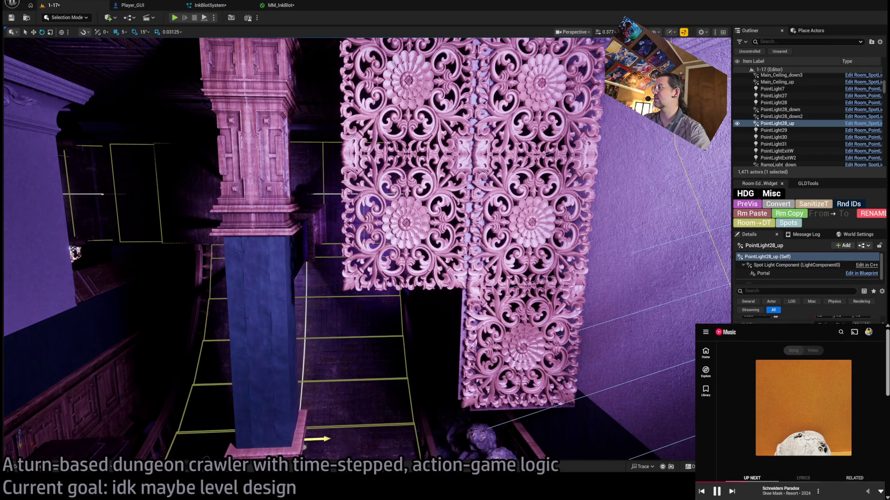
pyautogui.press('w')
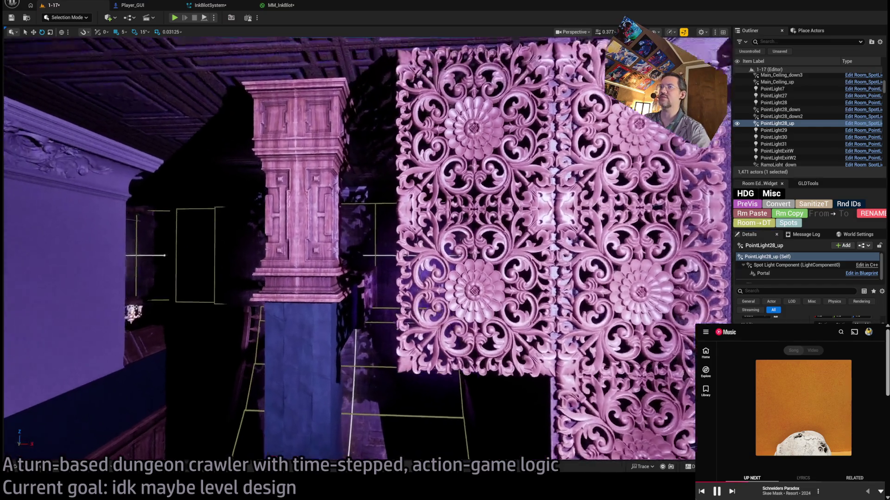
pyautogui.press('w')
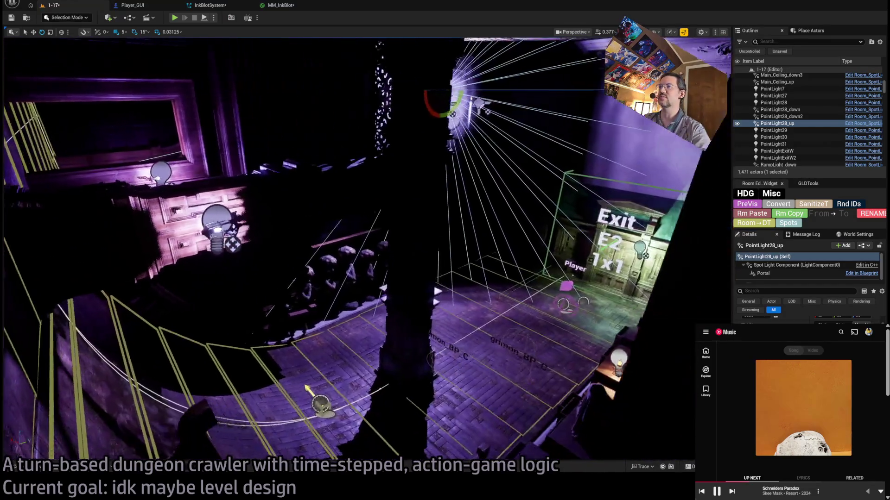
pyautogui.press('w')
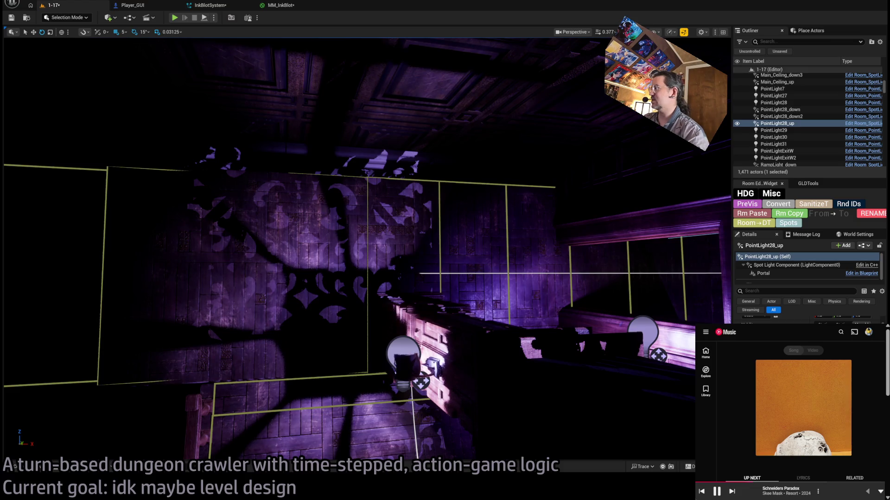
pyautogui.press('w')
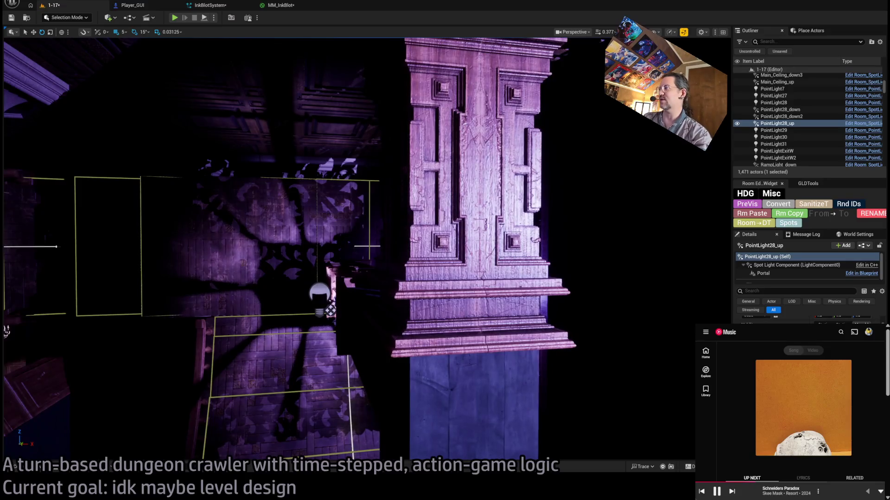
pyautogui.press('w')
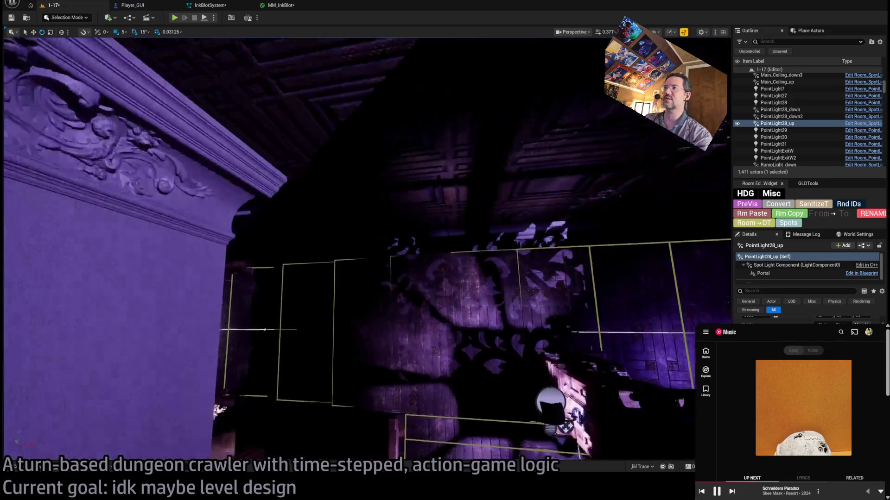
pyautogui.press('s')
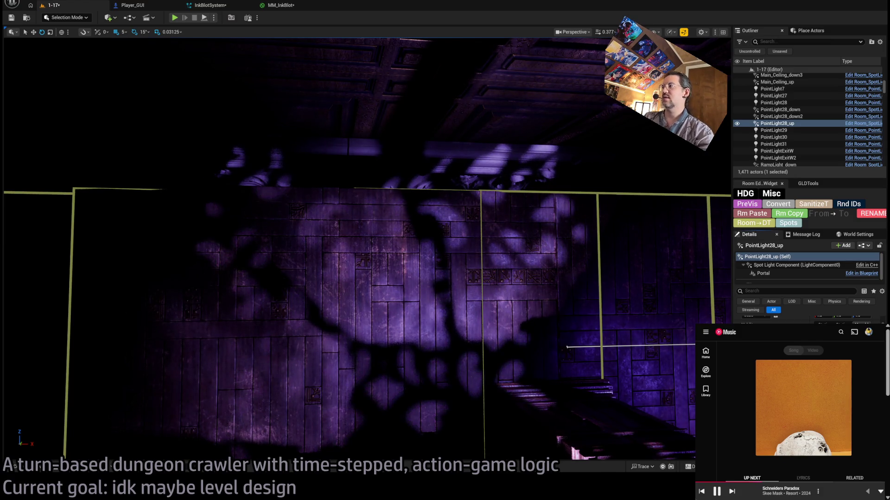
pyautogui.press('s')
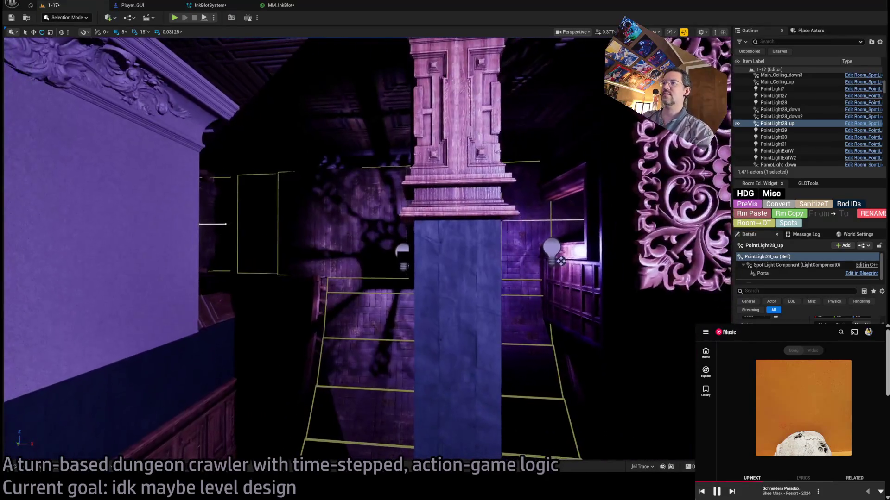
# Return to the carved wall by the candle sconce and delete SM_Woodcarving4 and SM_Woodcarving5.
pyautogui.press('d')
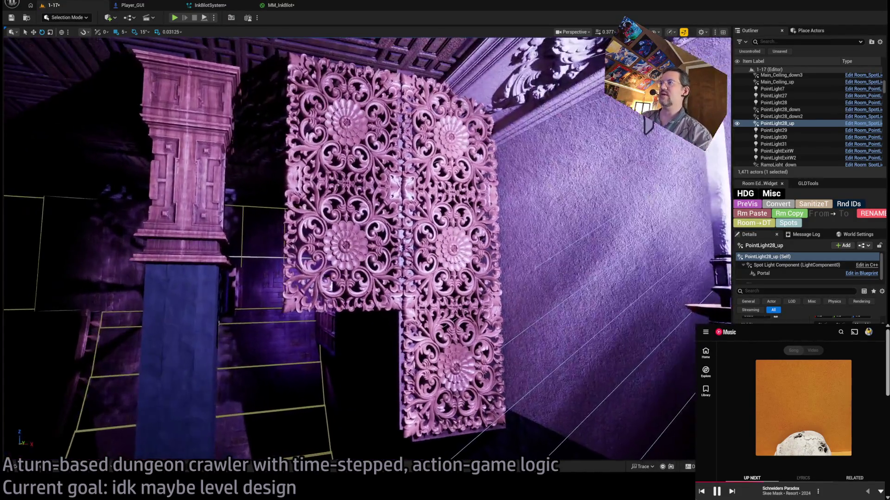
pyautogui.press('f')
pyautogui.press('s')
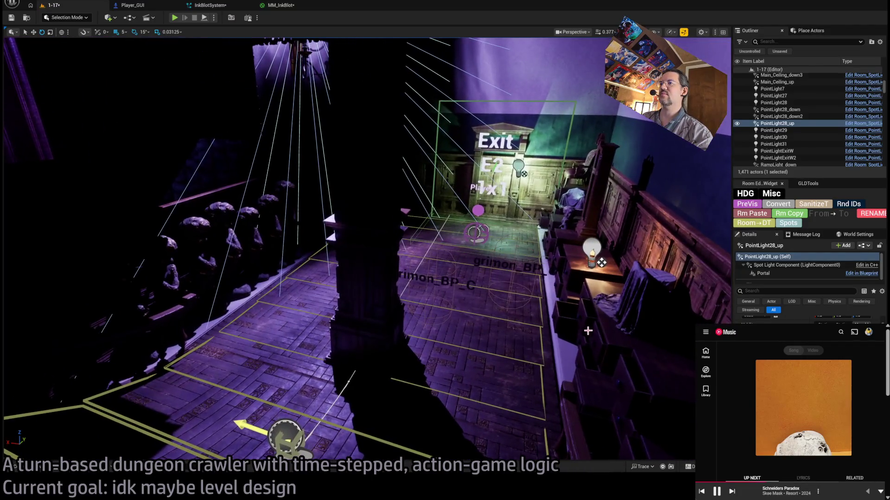
pyautogui.press('w')
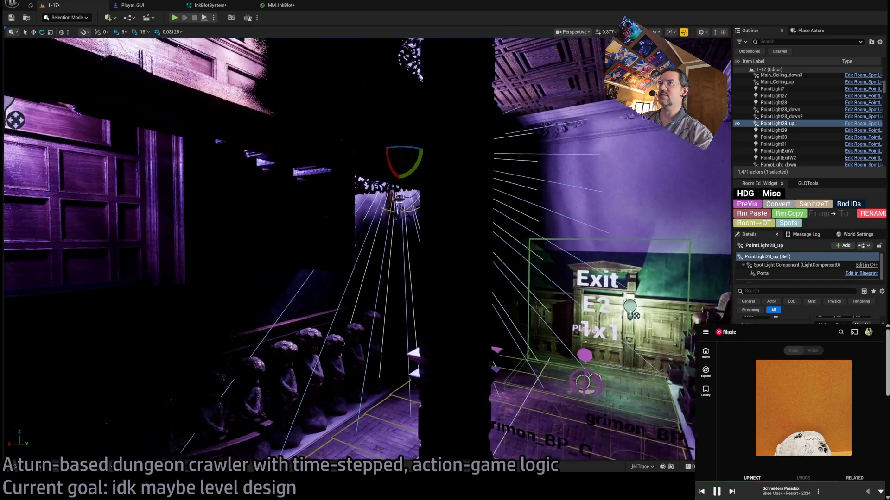
pyautogui.press('w')
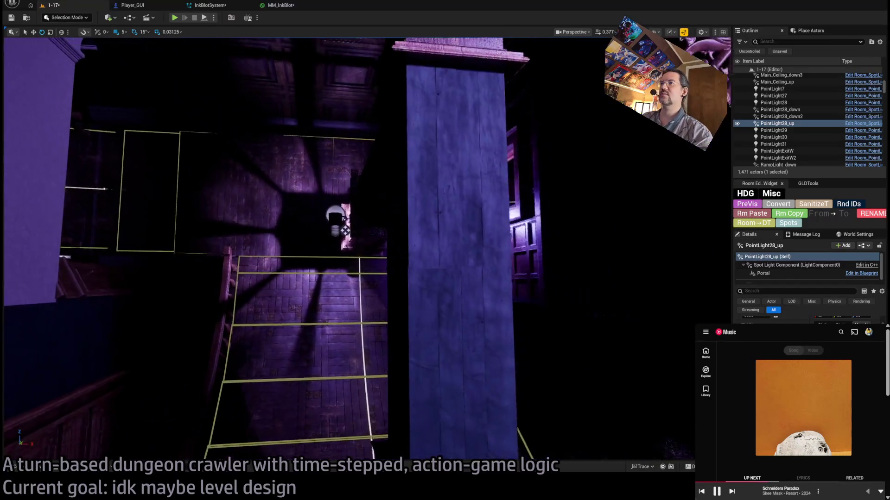
pyautogui.press('w')
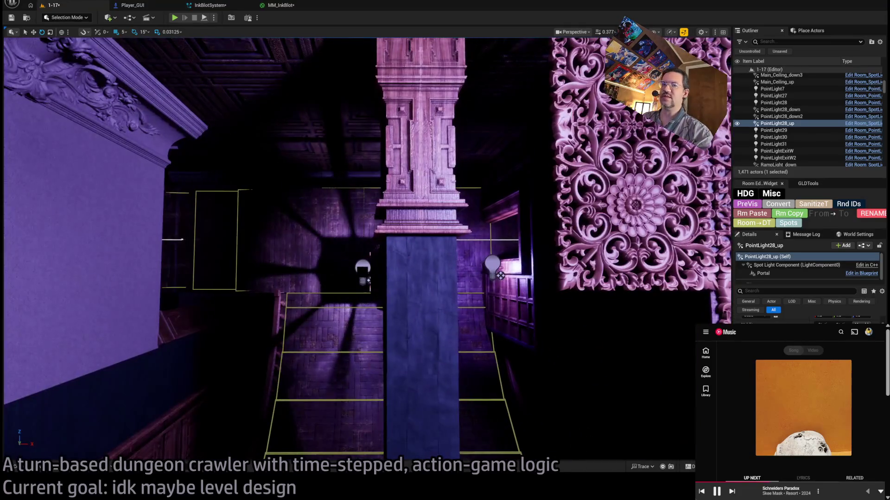
pyautogui.press('w')
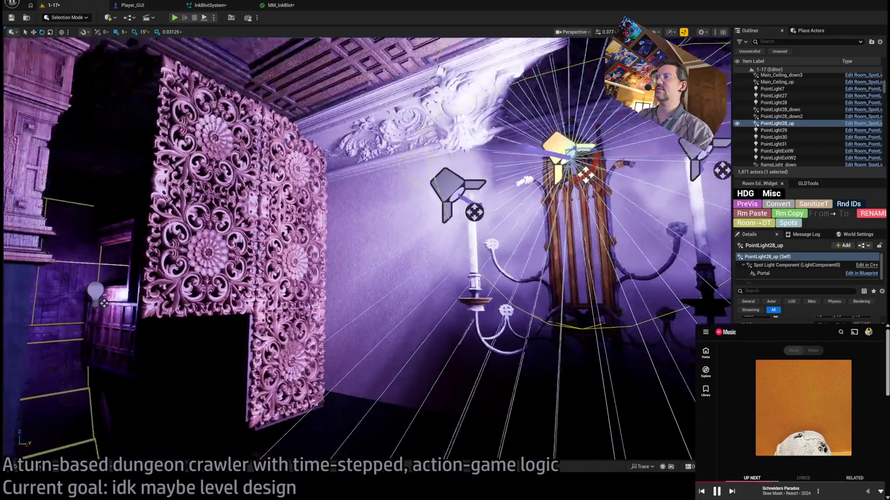
pyautogui.press('w')
pyautogui.click(329, 343)
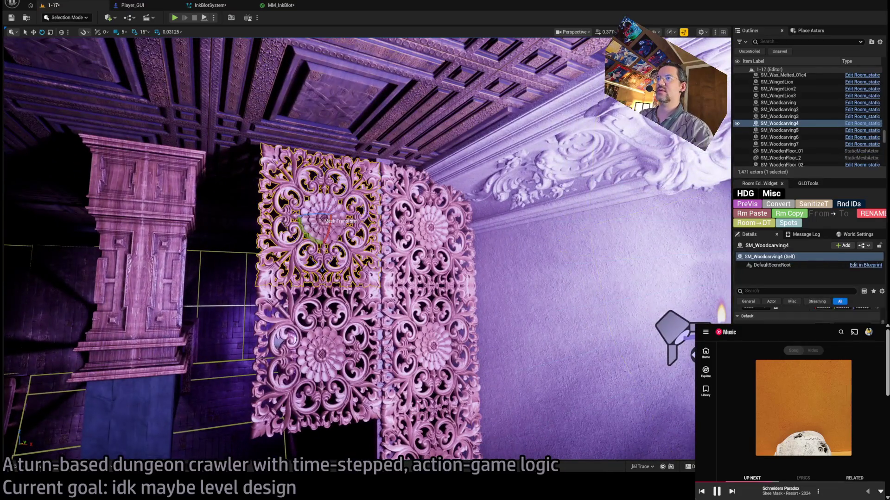
pyautogui.press('Delete')
# Delete the remaining extra panels, SM_Woodcarving6 and SM_Woodcarving7.
pyautogui.press('w')
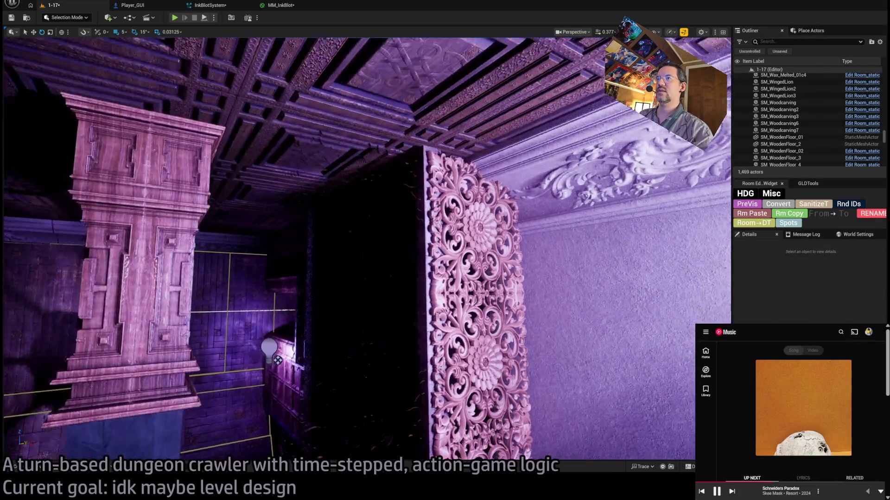
pyautogui.press('s')
pyautogui.click(477, 294)
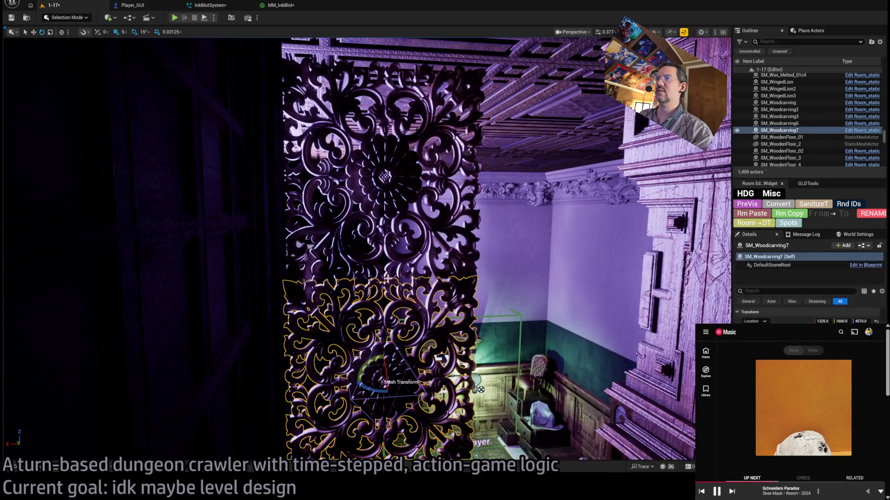
pyautogui.press('Delete')
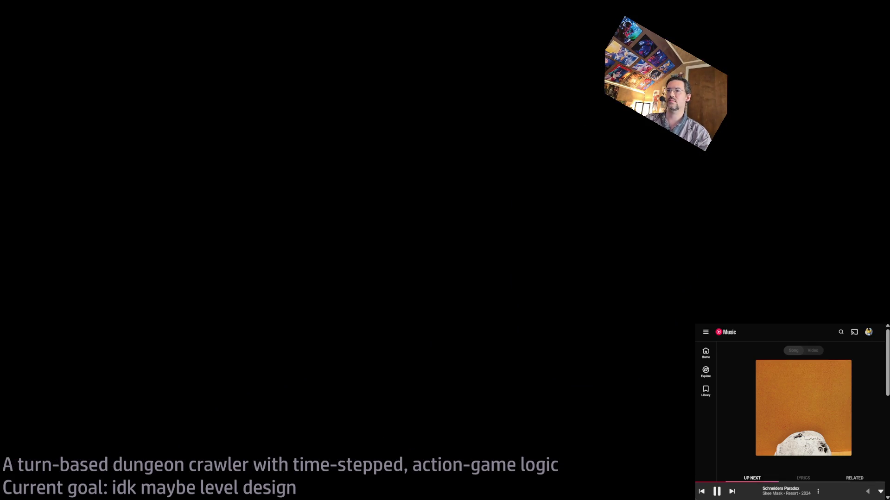
# Maximize the YouTube Music browser window and open a fresh Google new tab.
pyautogui.hotkey('ctrl', 't')
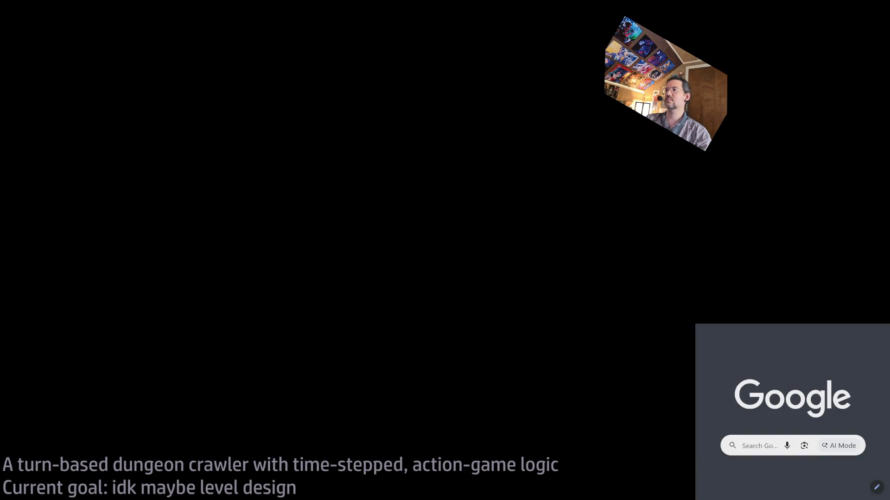
pyautogui.hotkey('ctrl', 'w')
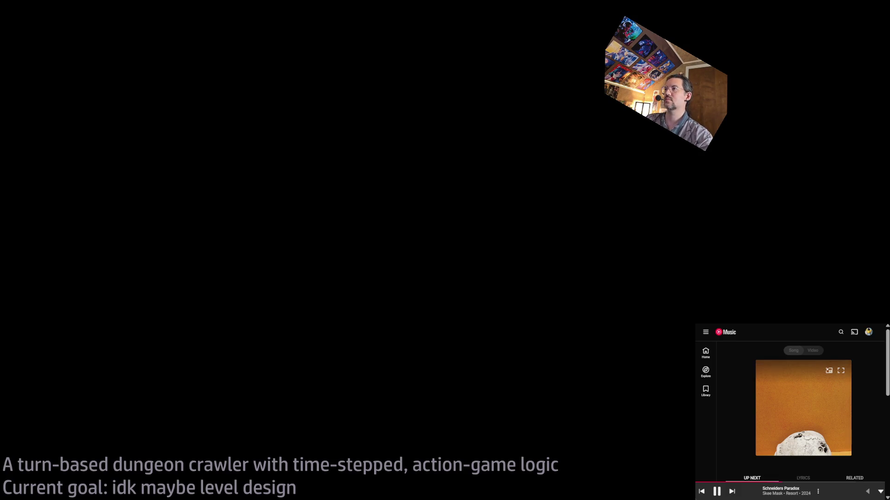
pyautogui.press('super+Up')
pyautogui.hotkey('ctrl', 't')
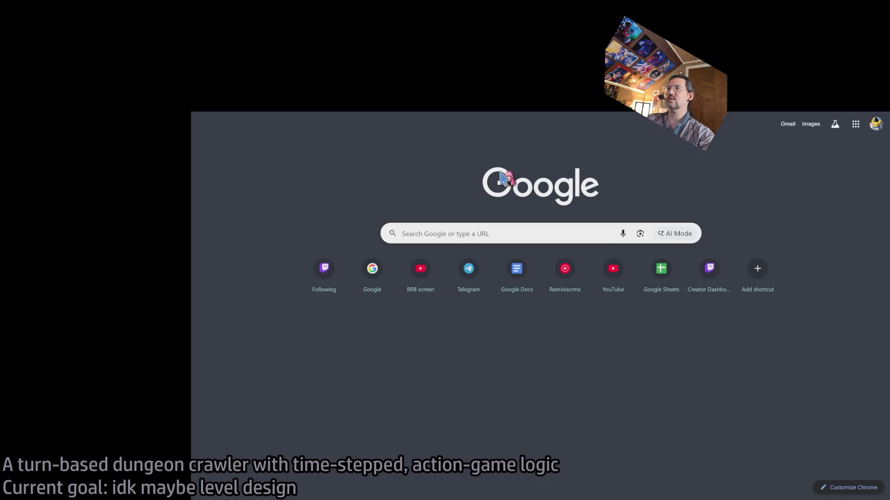
# Google a question asking the name for the floral pattern seen on architecture.
pyautogui.write('is there a type of p')
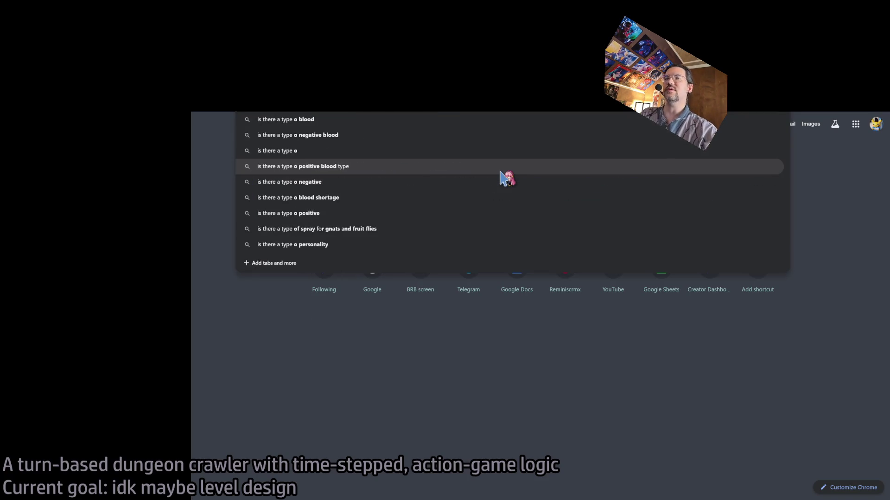
pyautogui.press('BackSpace')
pyautogui.press('BackSpace')
pyautogui.press('BackSpace')
pyautogui.write('name for a pattern')
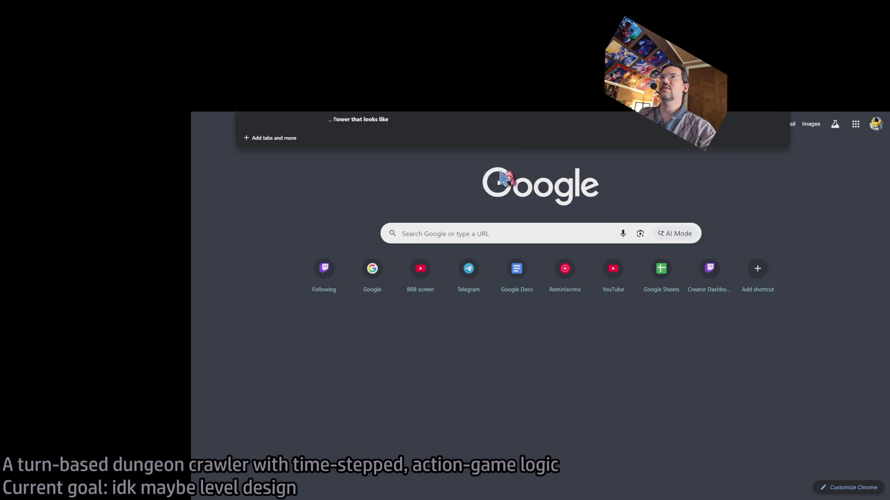
pyautogui.write(' to')
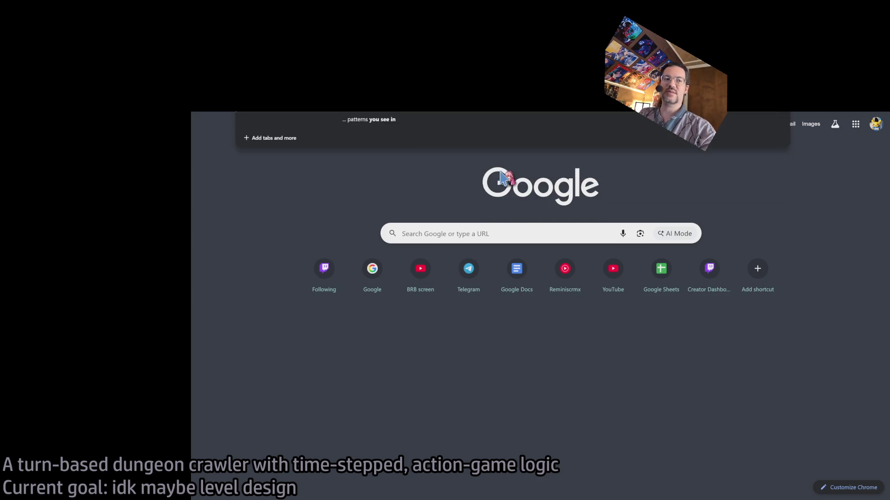
pyautogui.write(' m')
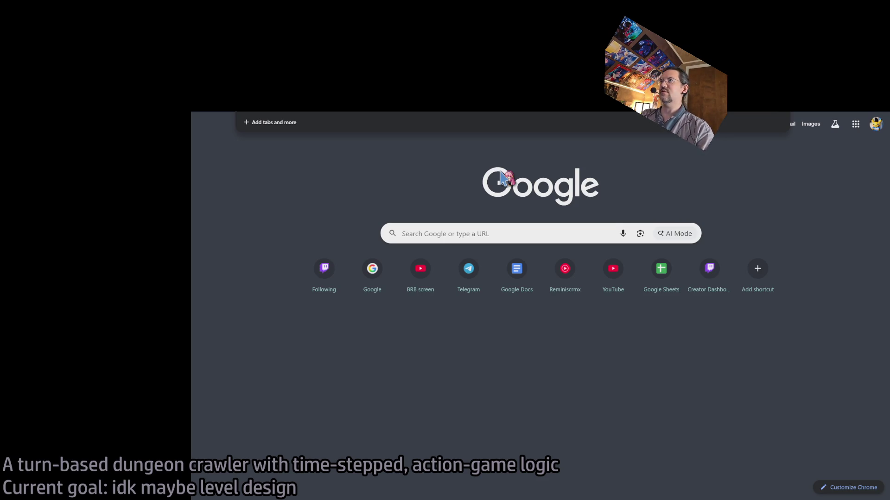
pyautogui.press('Return')
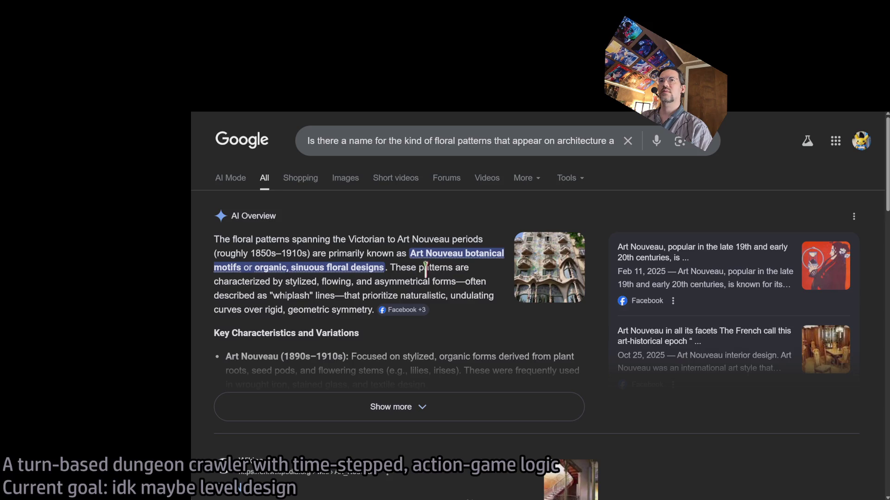
# Expand the AI Overview and read through its explanation of Art Nouveau floral motifs.
pyautogui.click(403, 406)
pyautogui.scroll(-2, 448, 403)
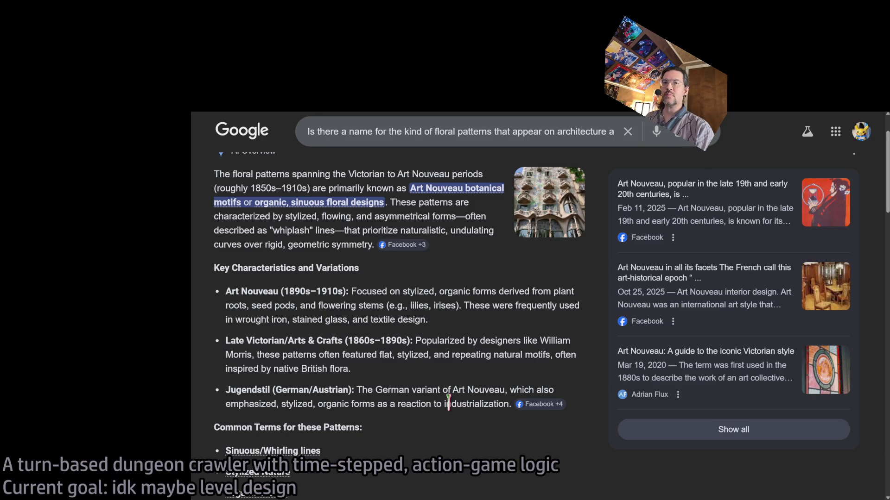
pyautogui.scroll(-1, 448, 402)
pyautogui.moveTo(225, 386); pyautogui.dragTo(332, 387)
pyautogui.hotkey('ctrl', 'c')
pyautogui.scroll(-2, 358, 402)
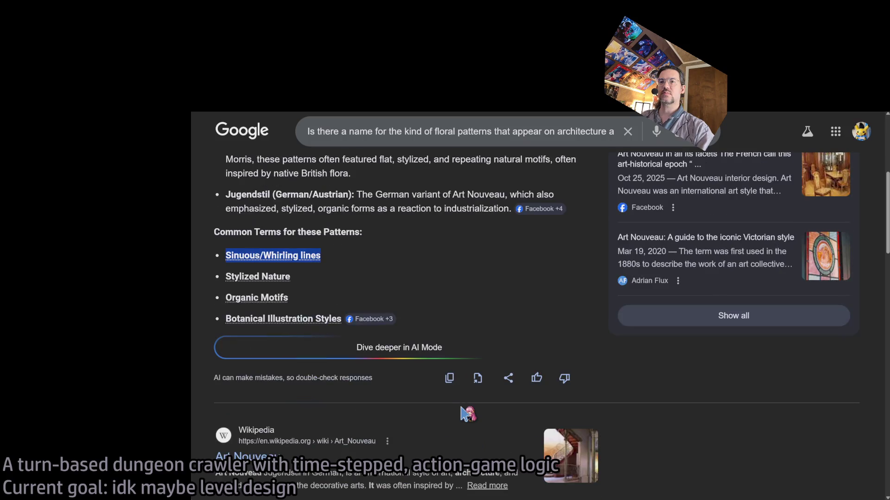
pyautogui.scroll(4, 510, 320)
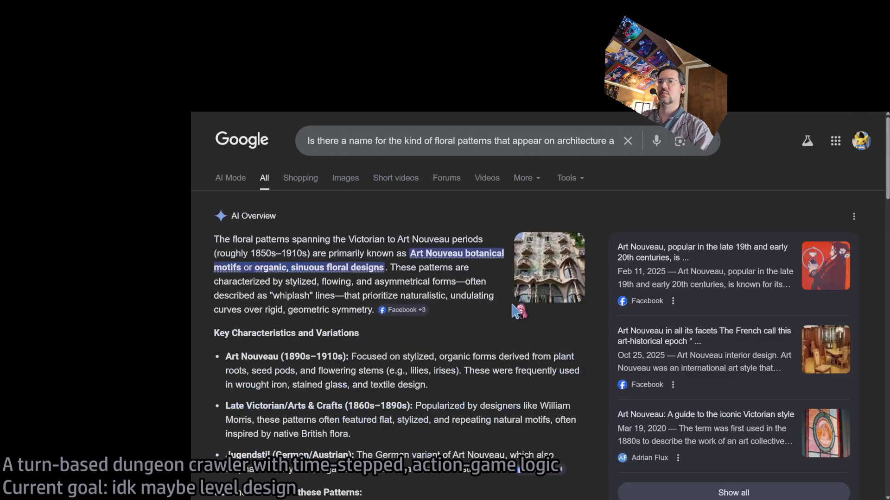
# Look at image results for the 'Sinuous/Whirling lines' term, then go back to all results.
pyautogui.click(346, 178)
pyautogui.click(453, 140)
pyautogui.hotkey('ctrl', 'a')
pyautogui.hotkey('ctrl', 'v')
pyautogui.press('Return')
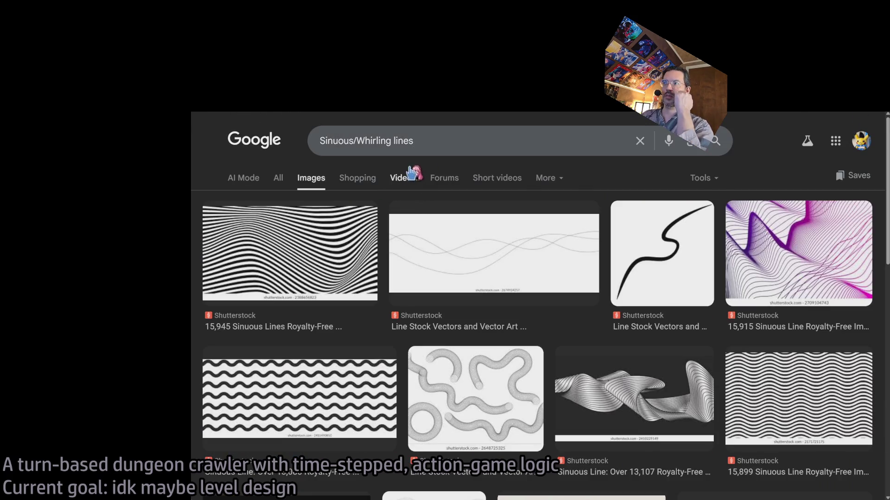
pyautogui.hotkey('alt', 'Left')
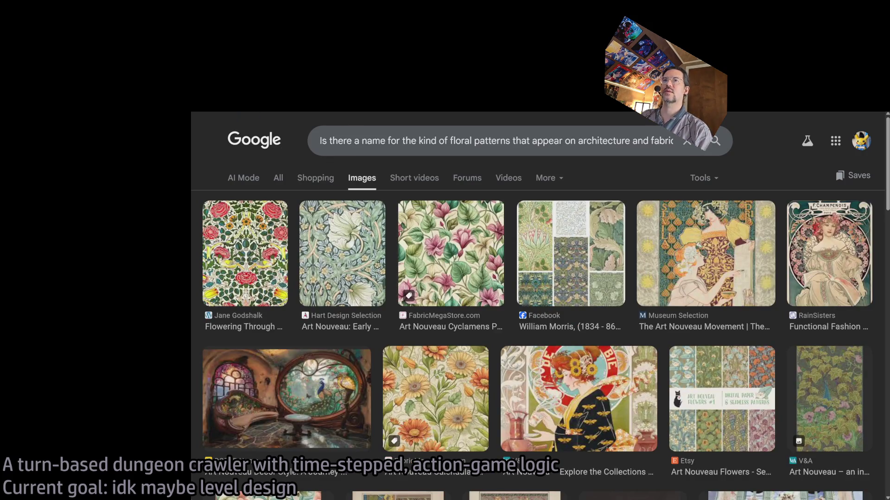
pyautogui.hotkey('alt', 'Left')
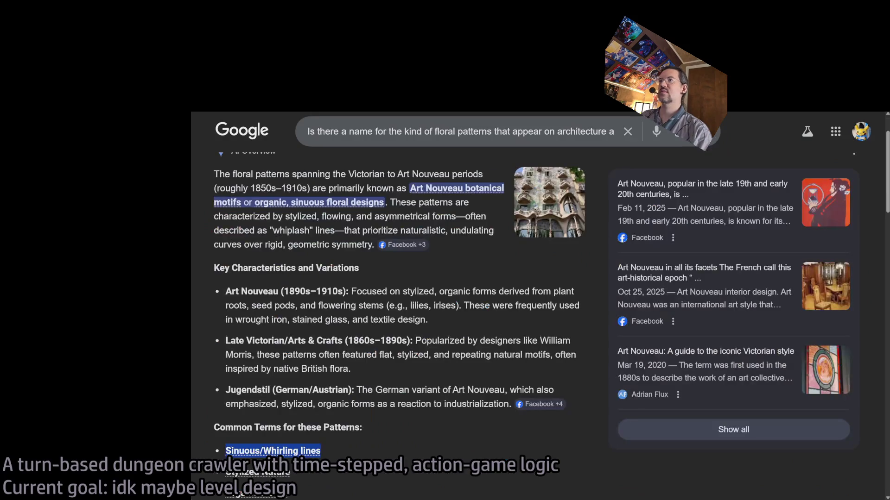
# Search Google Images for 'floral patterns'.
pyautogui.click(475, 140)
pyautogui.hotkey('ctrl', 'a')
pyautogui.write('nflo')
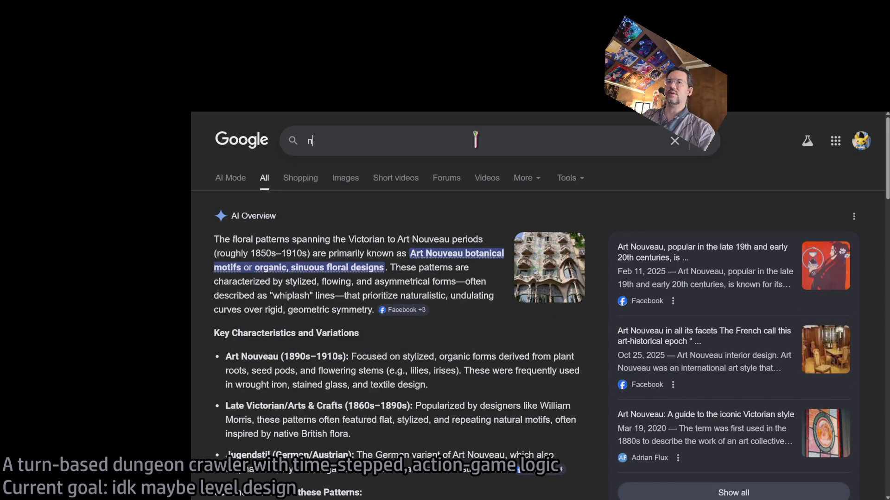
pyautogui.press('BackSpace')
pyautogui.press('BackSpace')
pyautogui.press('BackSpace')
pyautogui.write('floral patterns')
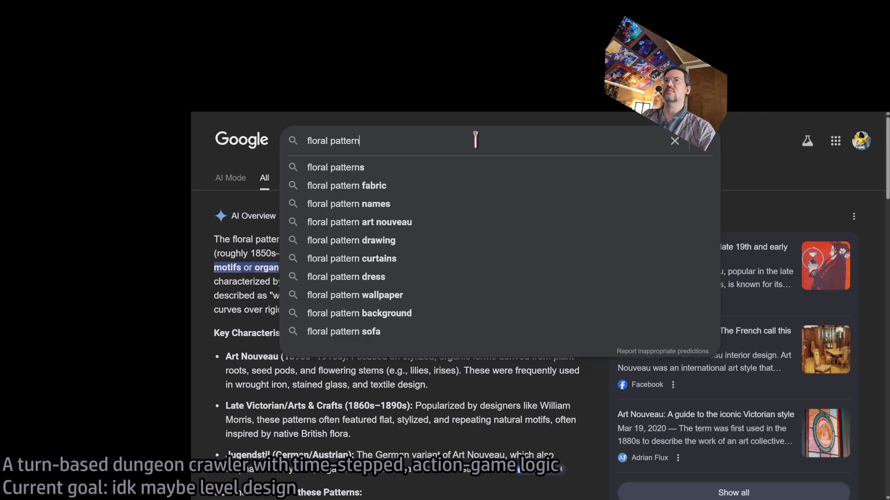
pyautogui.press('Return')
pyautogui.click(298, 178)
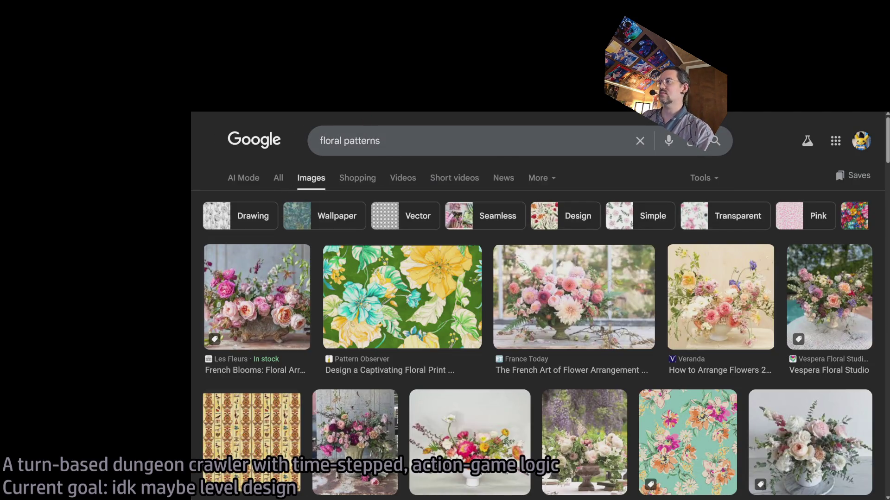
# Go to the DuckDuckGo home page from the address bar.
pyautogui.hotkey('ctrl', 'l')
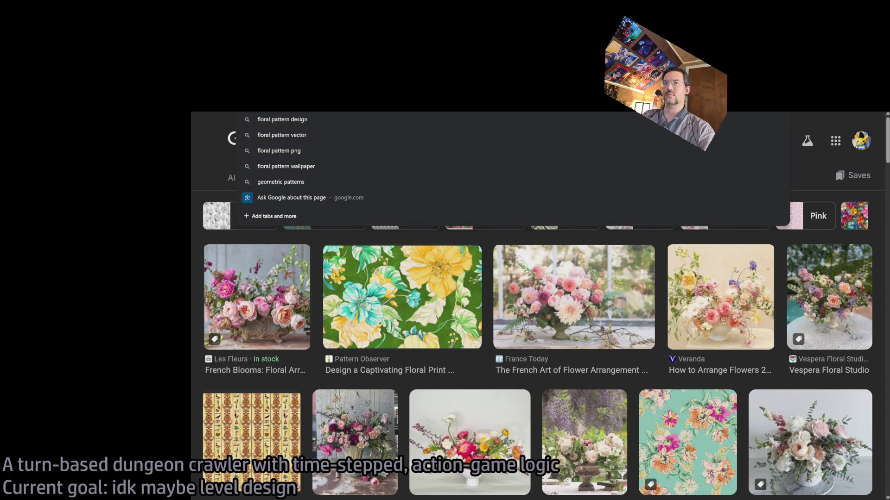
pyautogui.write('duckdu')
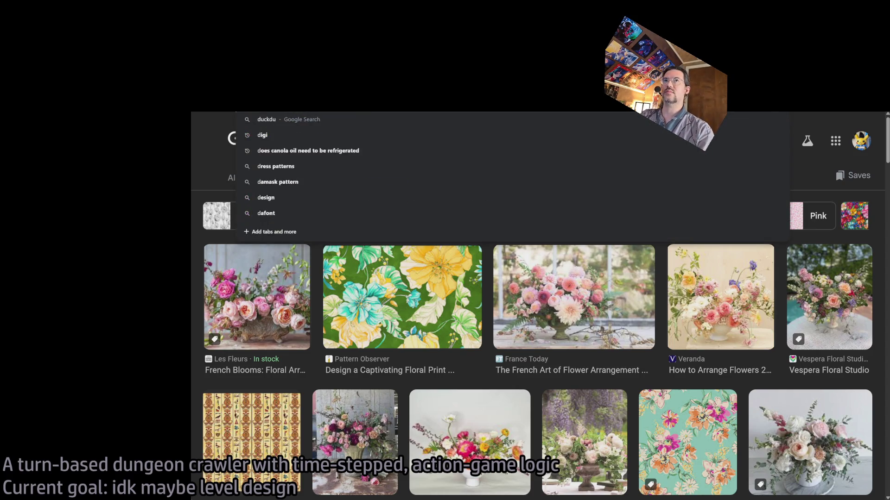
pyautogui.press('Return')
# Search DuckDuckGo Images for 'floral pattern stamp' and scroll the results.
pyautogui.write('floral pattern stamp')
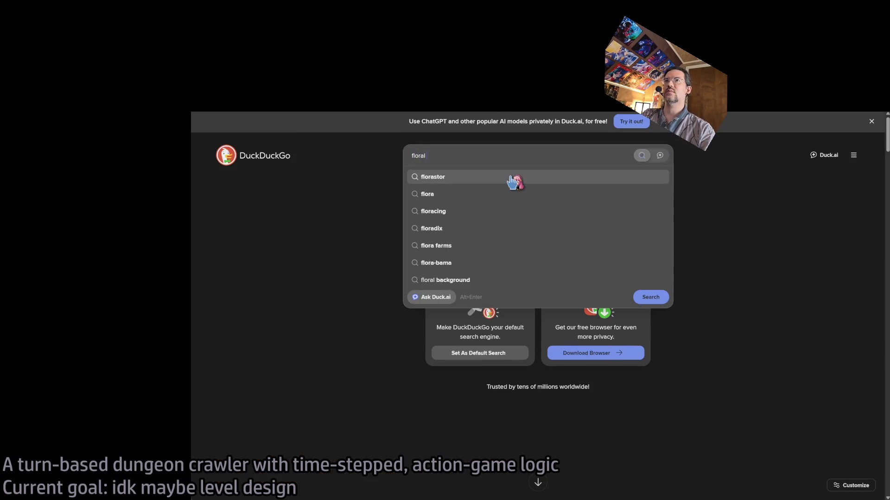
pyautogui.press('Return')
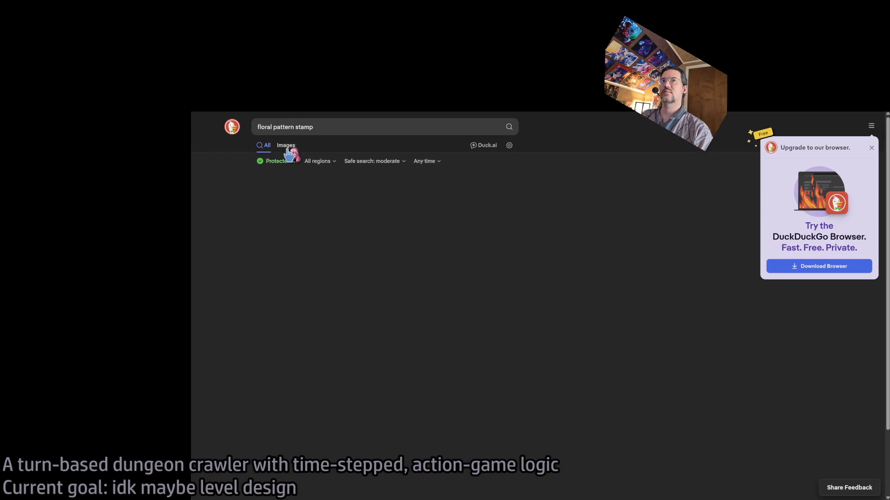
pyautogui.click(286, 146)
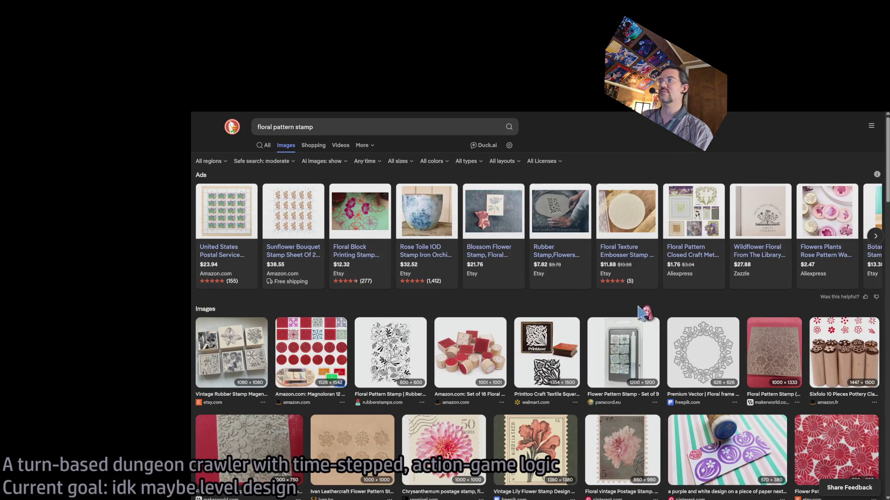
pyautogui.scroll(-2, 672, 326)
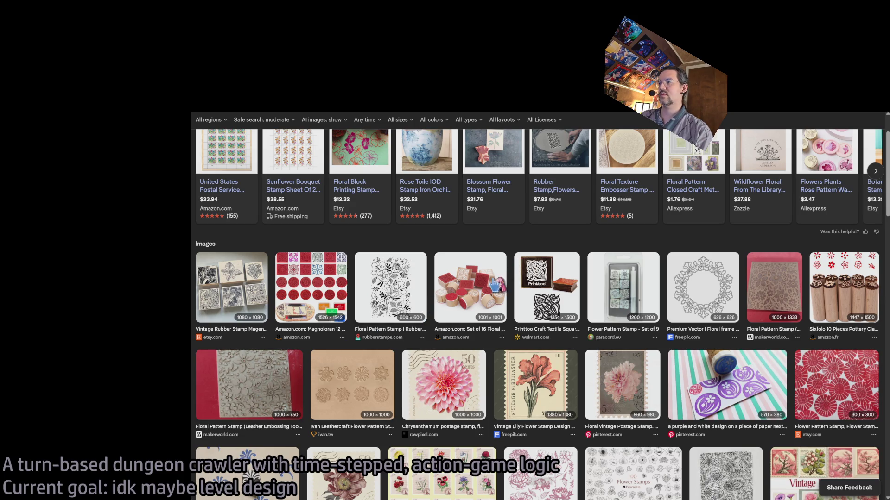
pyautogui.scroll(-3, 505, 278)
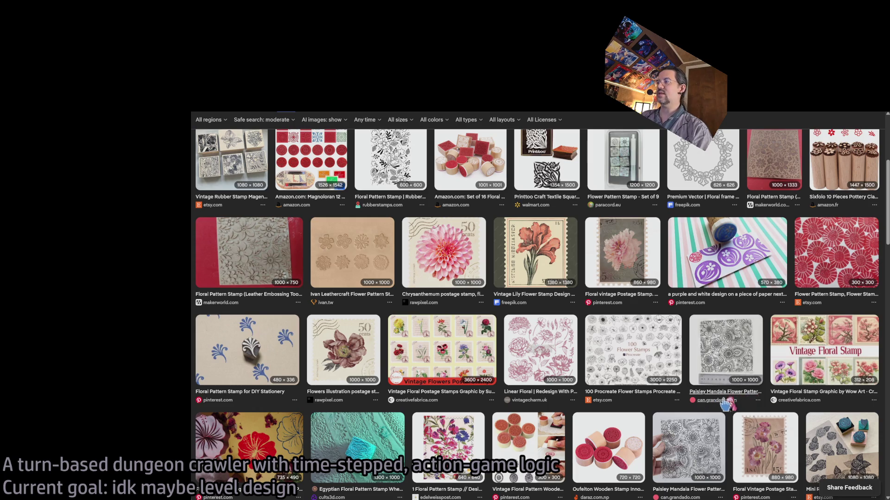
pyautogui.scroll(5, 726, 404)
# Search for 'mandala flower pattern', dismiss the browser upgrade popup, and scroll the results.
pyautogui.click(353, 127)
pyautogui.hotkey('ctrl', 'a')
pyautogui.write('mandala flower pattern')
pyautogui.press('Return')
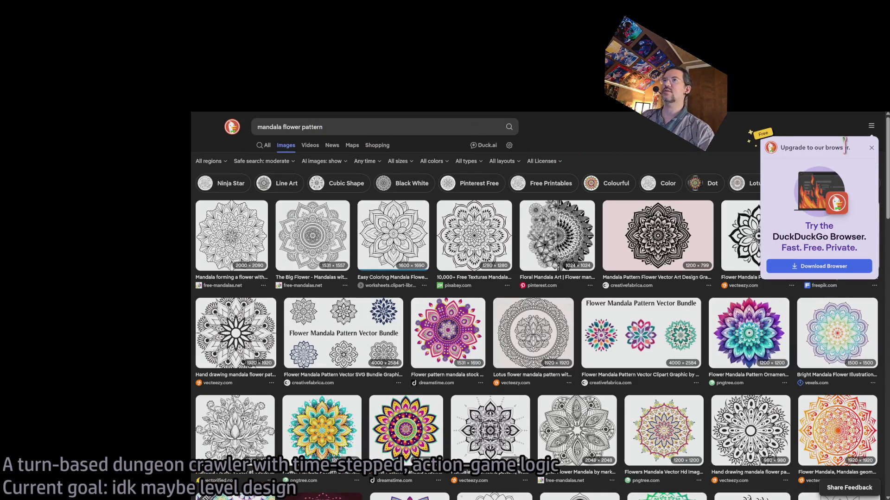
pyautogui.click(872, 148)
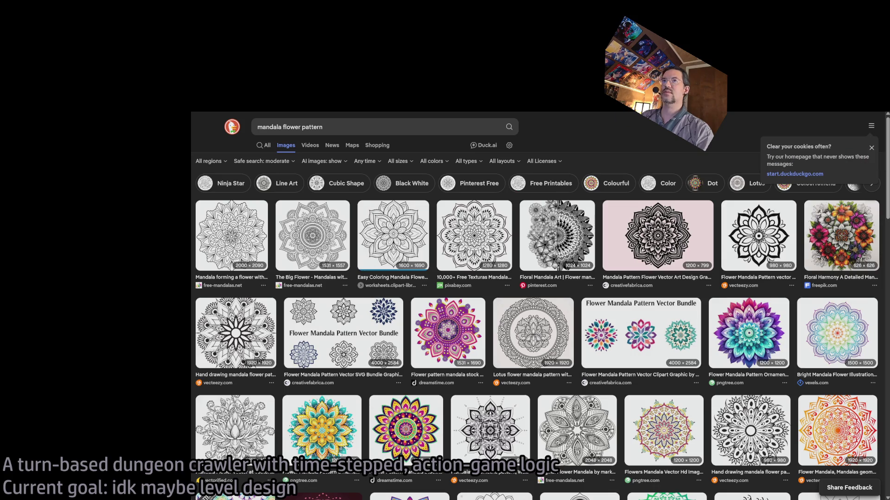
pyautogui.scroll(-2, 566, 306)
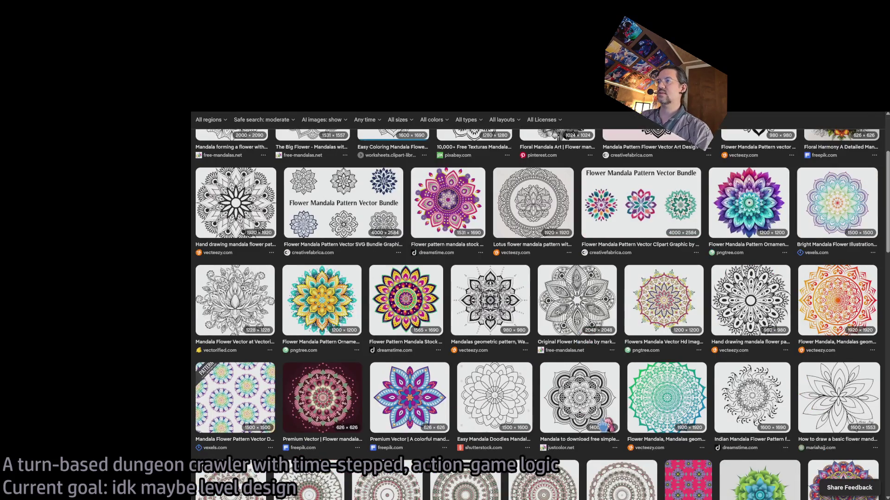
pyautogui.scroll(-3, 604, 424)
pyautogui.scroll(5, 463, 350)
# Narrow the query to 'mandala flower' and scroll through the image results.
pyautogui.click(321, 128)
pyautogui.press('BackSpace')
pyautogui.press('BackSpace')
pyautogui.press('BackSpace')
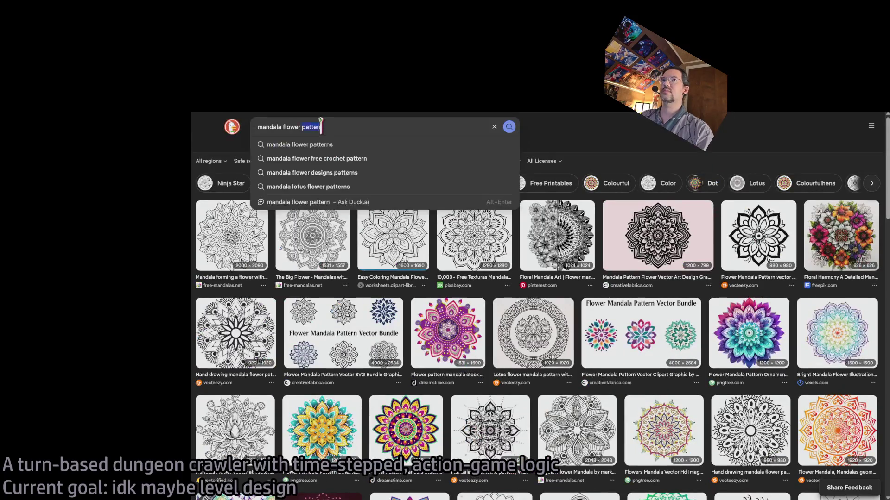
pyautogui.press('Return')
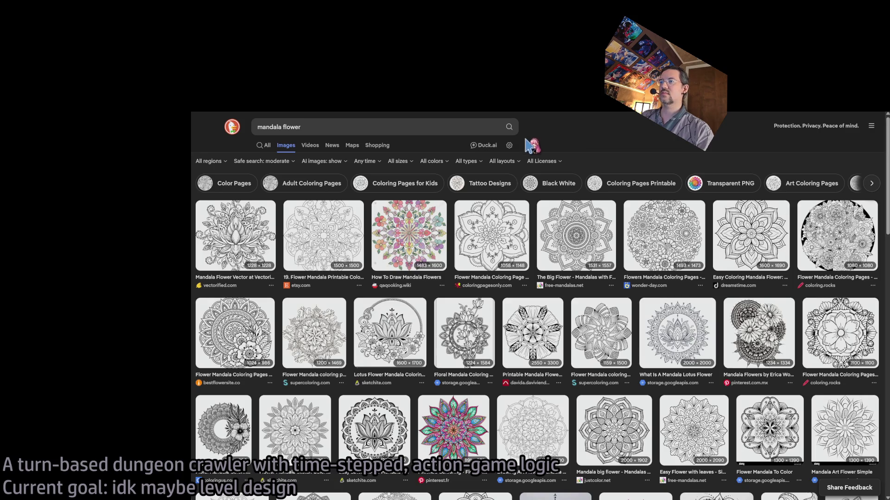
pyautogui.scroll(-5, 556, 195)
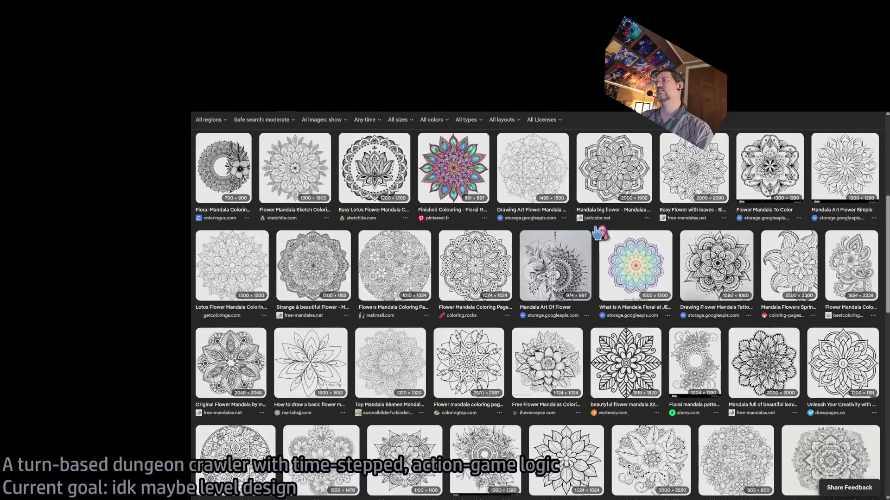
pyautogui.scroll(-3, 599, 233)
pyautogui.scroll(-10, 599, 233)
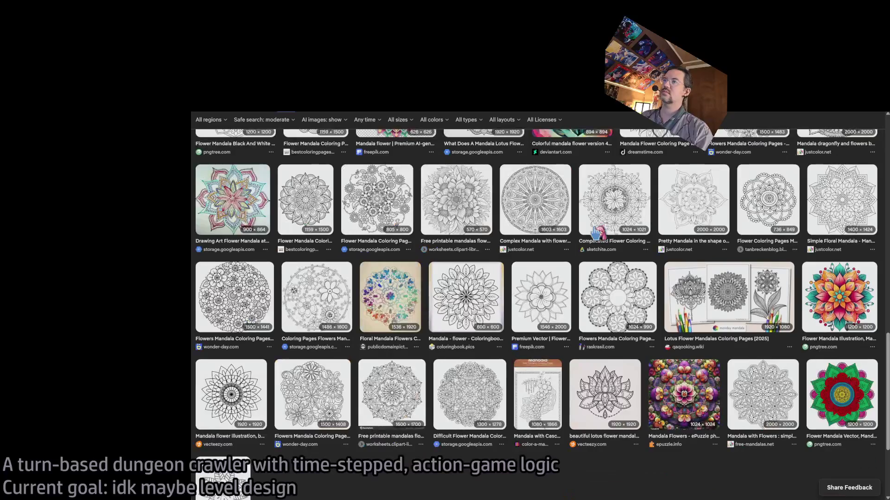
pyautogui.scroll(20, 523, 213)
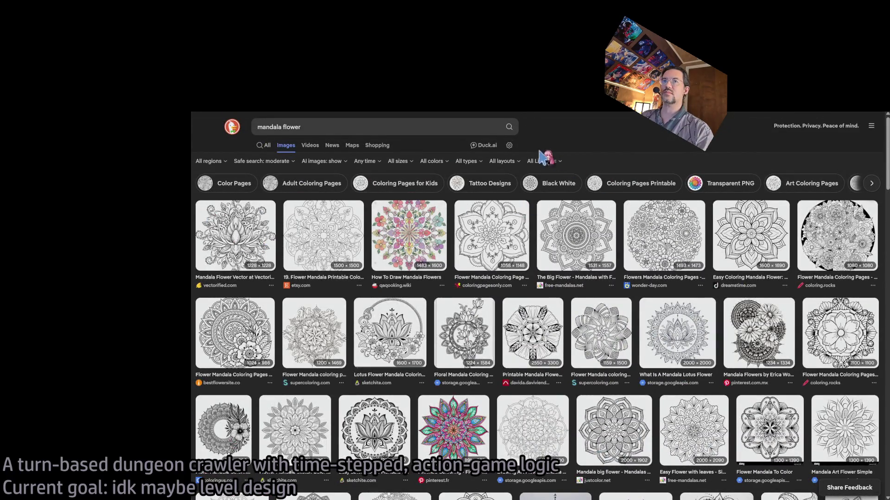
pyautogui.scroll(-10, 493, 298)
pyautogui.scroll(-7, 492, 300)
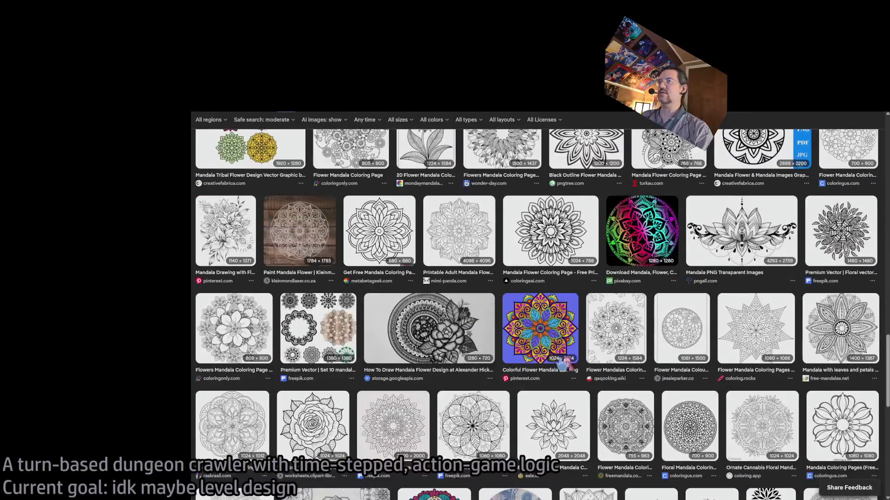
pyautogui.scroll(-4, 688, 350)
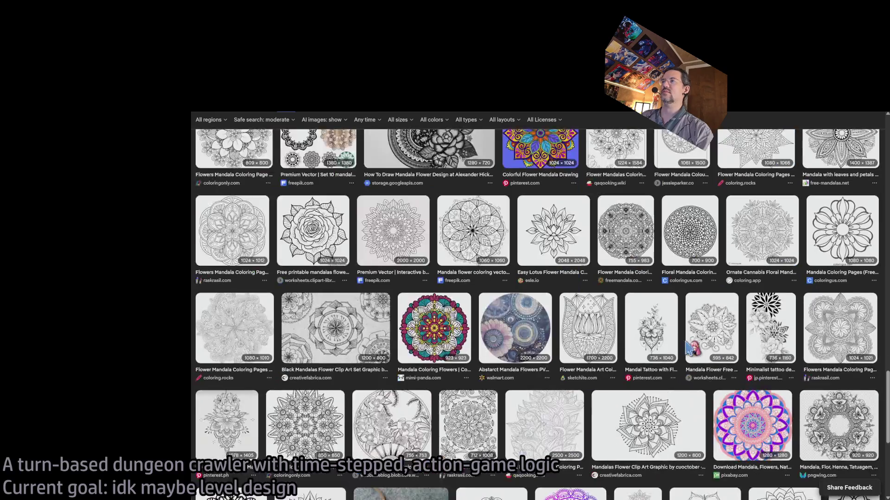
pyautogui.scroll(20, 429, 306)
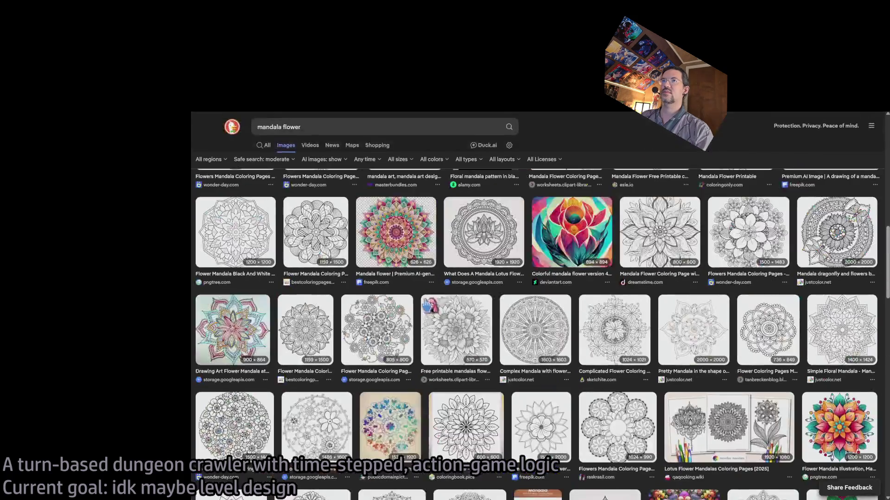
pyautogui.click(345, 125)
# Search images for 'flower patterns', then change it to 'floral patterns'.
pyautogui.write('flower pattern')
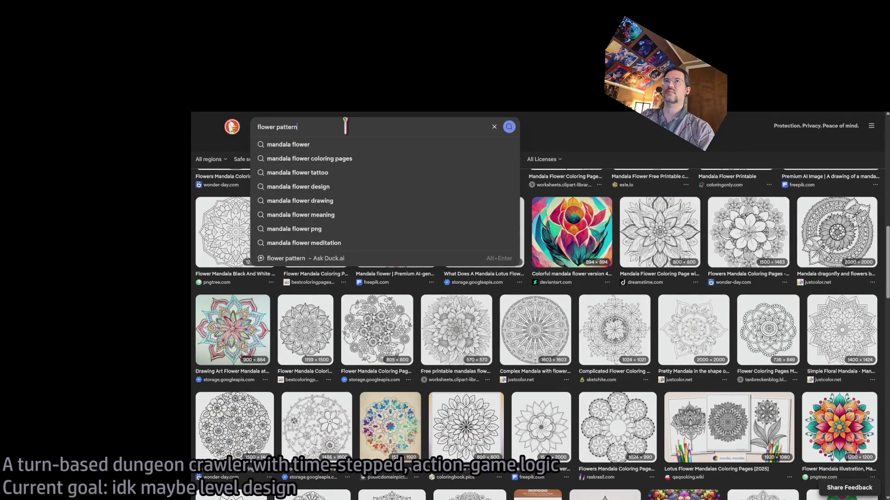
pyautogui.write('s')
pyautogui.press('Return')
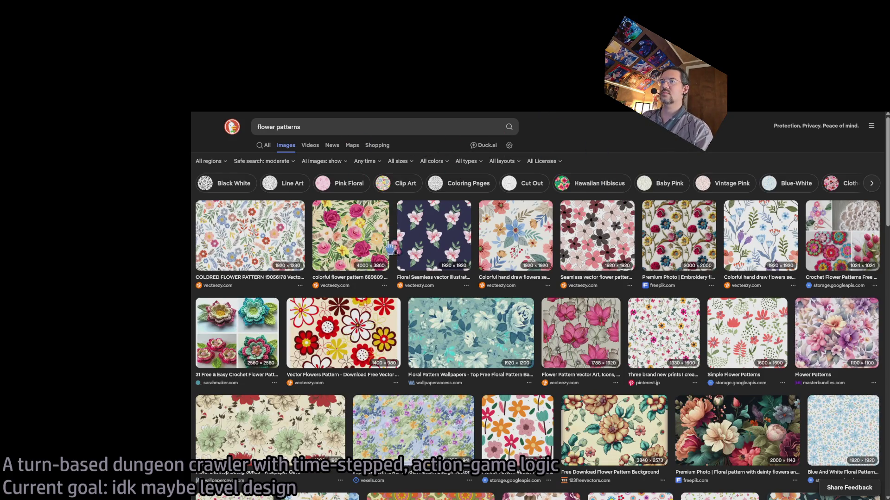
pyautogui.doubleClick(273, 127)
pyautogui.write('f')
pyautogui.press('Return')
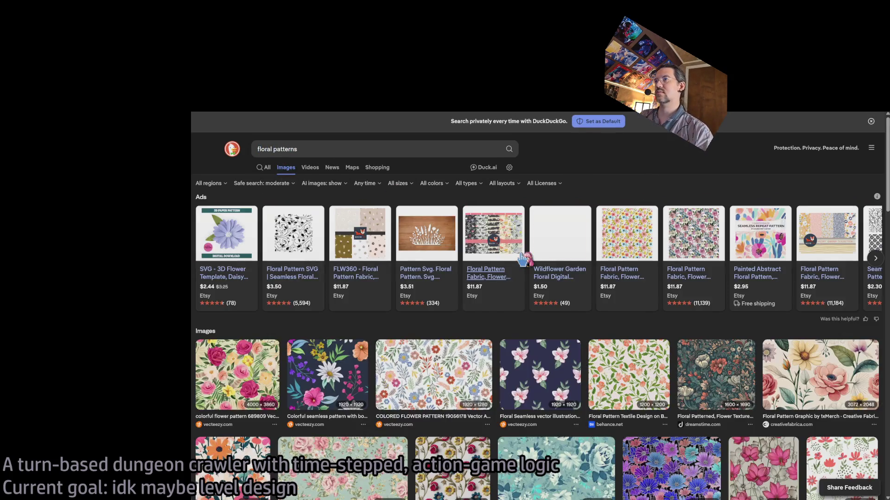
# Search for 'floral patterns silhouette' and scroll the results.
pyautogui.click(336, 145)
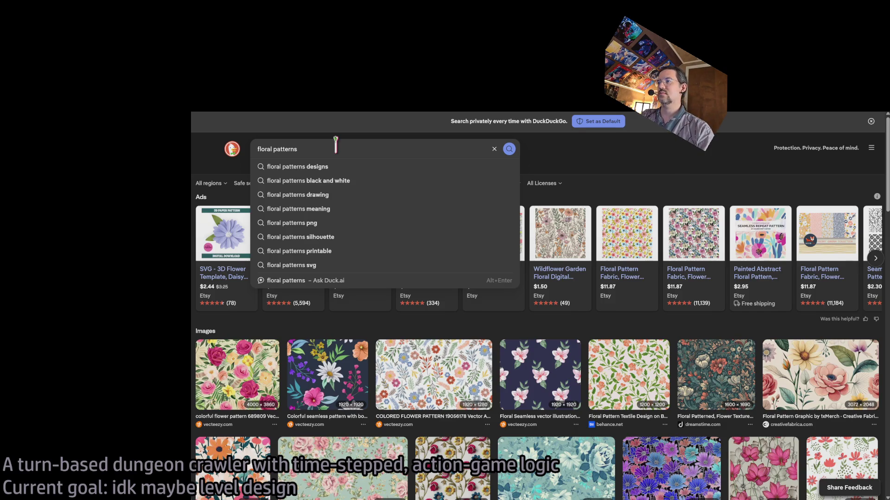
pyautogui.write('silhou')
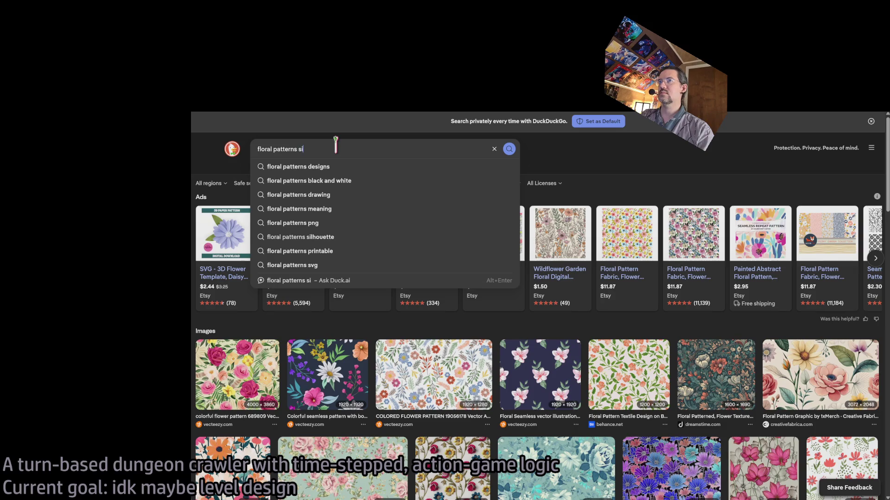
pyautogui.write('ette')
pyautogui.press('Return')
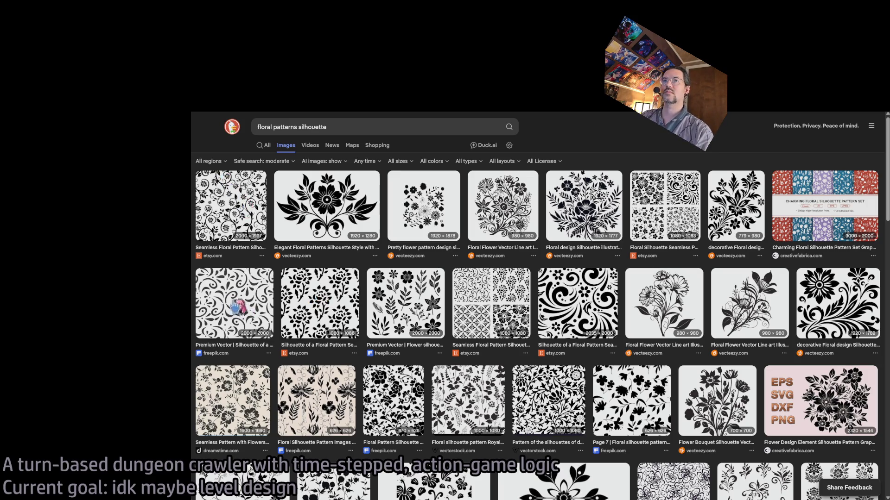
pyautogui.scroll(-1, 325, 304)
pyautogui.scroll(-1, 533, 325)
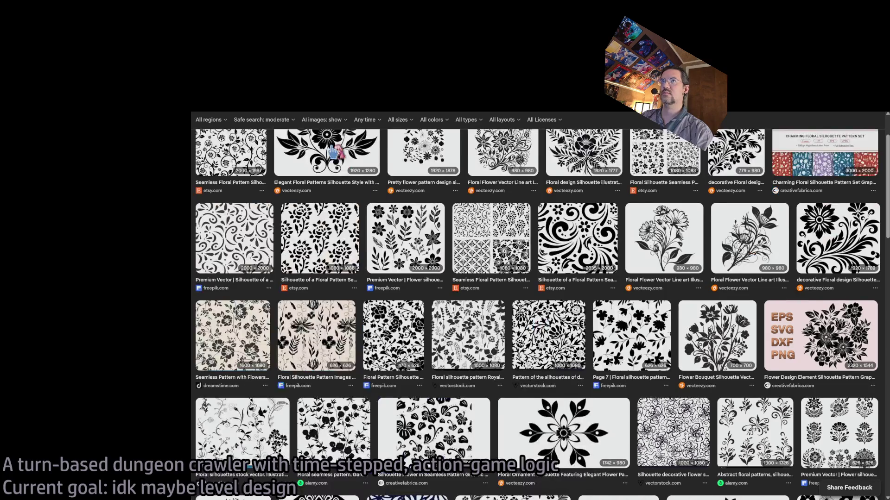
pyautogui.scroll(2, 355, 223)
# Try 'floral patterns seamless', return to the silhouette results, and preview one floral silhouette pattern.
pyautogui.doubleClick(301, 126)
pyautogui.write('seamless')
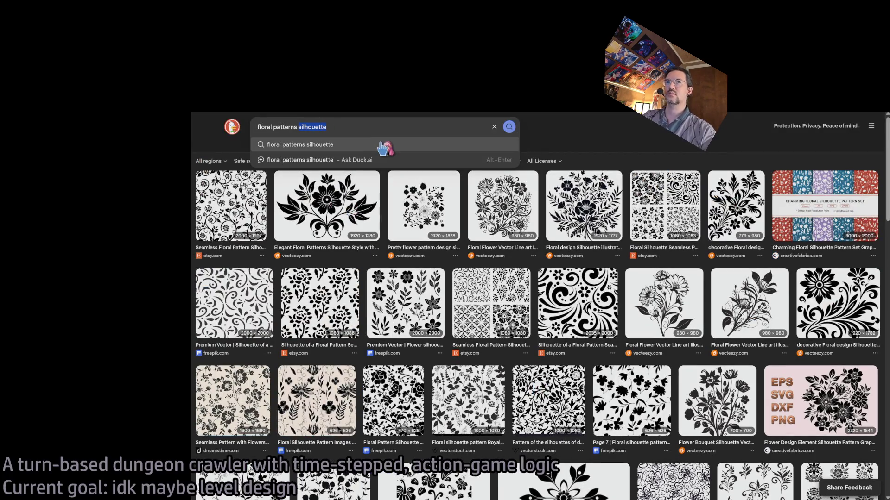
pyautogui.press('Return')
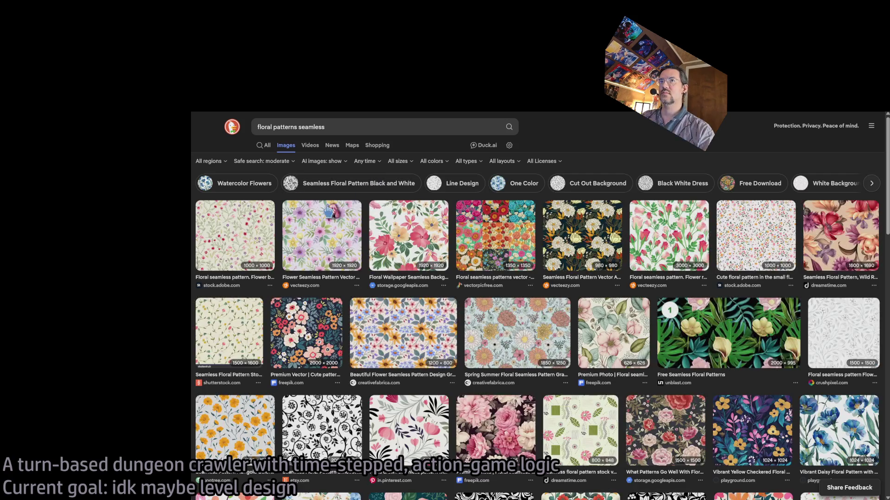
pyautogui.hotkey('alt', 'Left')
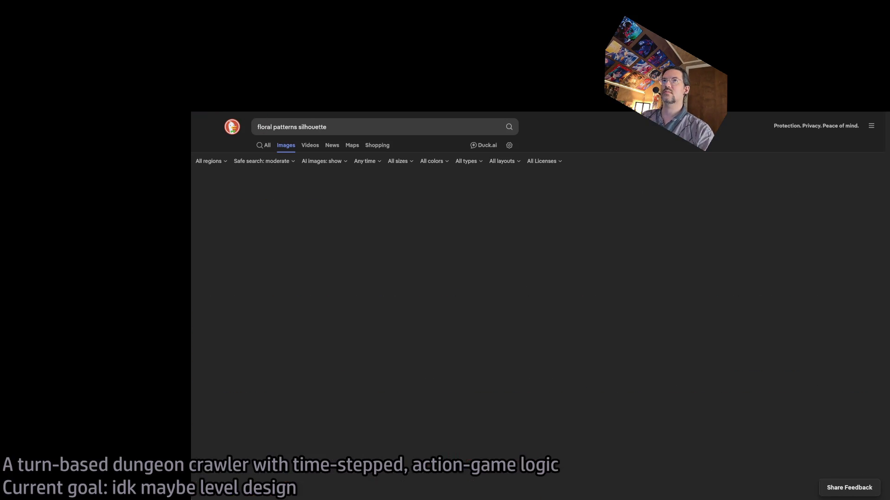
pyautogui.click(234, 201)
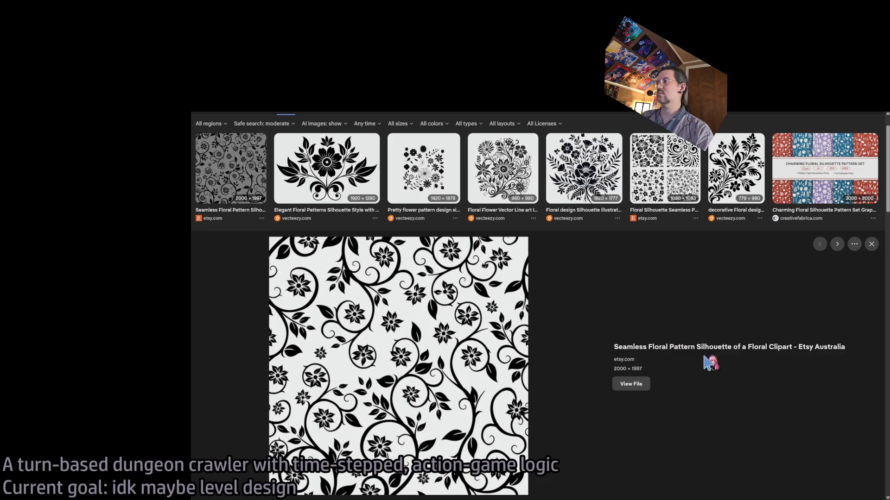
pyautogui.click(242, 163)
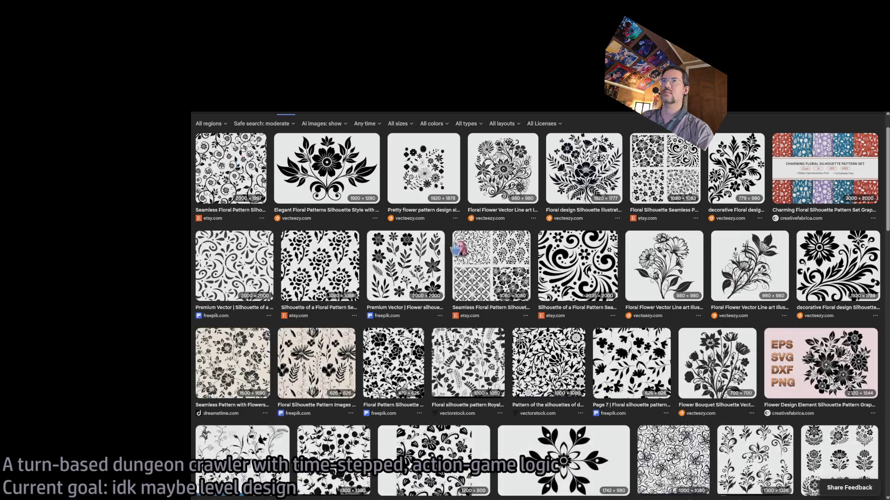
pyautogui.scroll(1, 456, 249)
pyautogui.scroll(-5, 468, 253)
pyautogui.scroll(5, 483, 260)
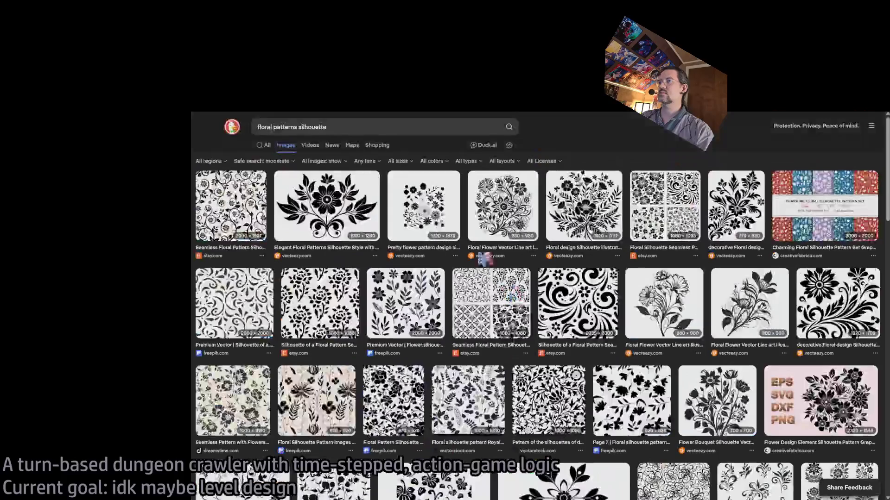
# Search for 'floral patterns classic' and preview the blue vintage floral wallpaper.
pyautogui.click(333, 127)
pyautogui.press('BackSpace')
pyautogui.press('BackSpace')
pyautogui.press('BackSpace')
pyautogui.write('classic')
pyautogui.press('Return')
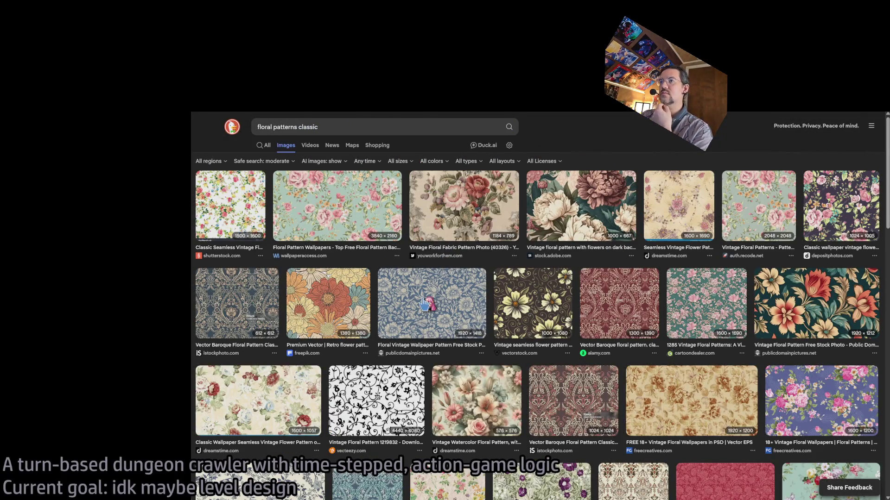
pyautogui.click(425, 304)
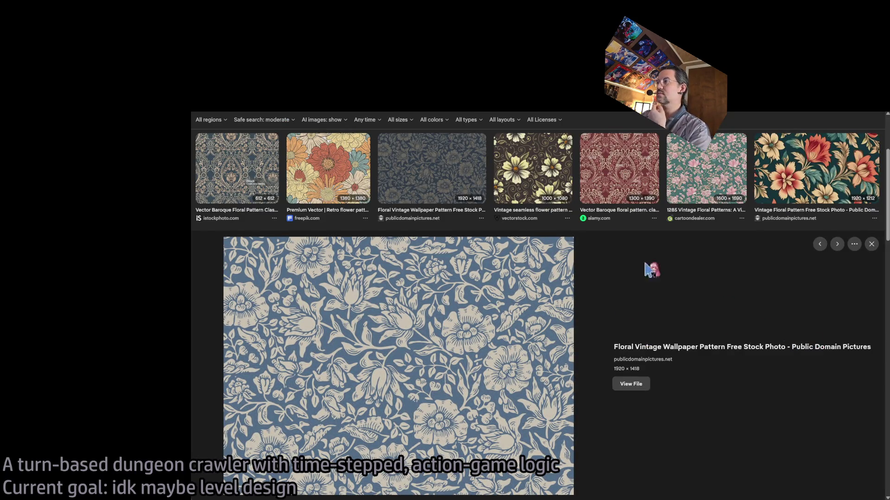
pyautogui.scroll(3, 652, 266)
pyautogui.doubleClick(319, 126)
# Change the image search to 'floral patterns vintage' and scroll the results.
pyautogui.write('vintage')
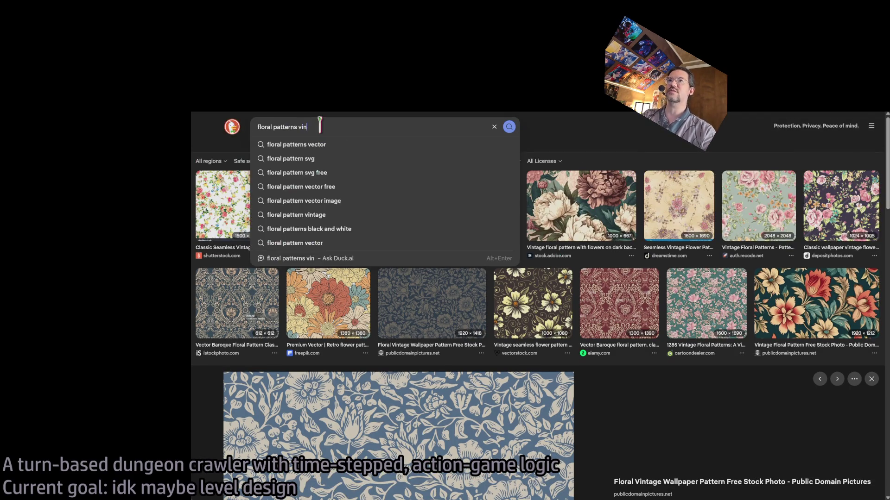
pyautogui.press('Return')
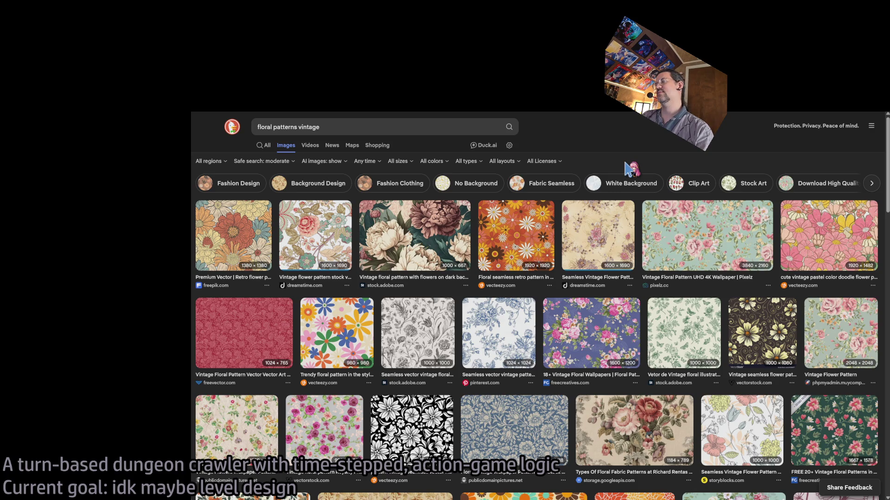
pyautogui.scroll(-4, 628, 169)
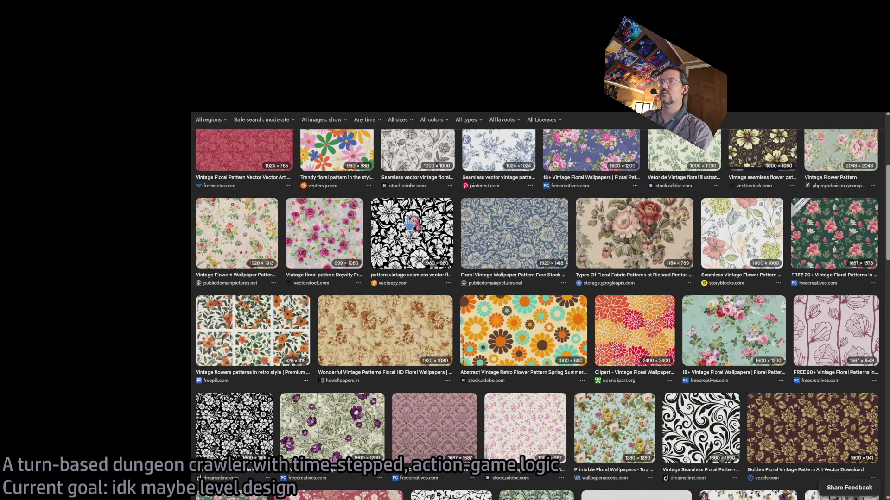
pyautogui.scroll(-3, 566, 339)
# Preview the white-on-black vintage floral pattern and the black-and-white botanical illustration.
pyautogui.click(246, 292)
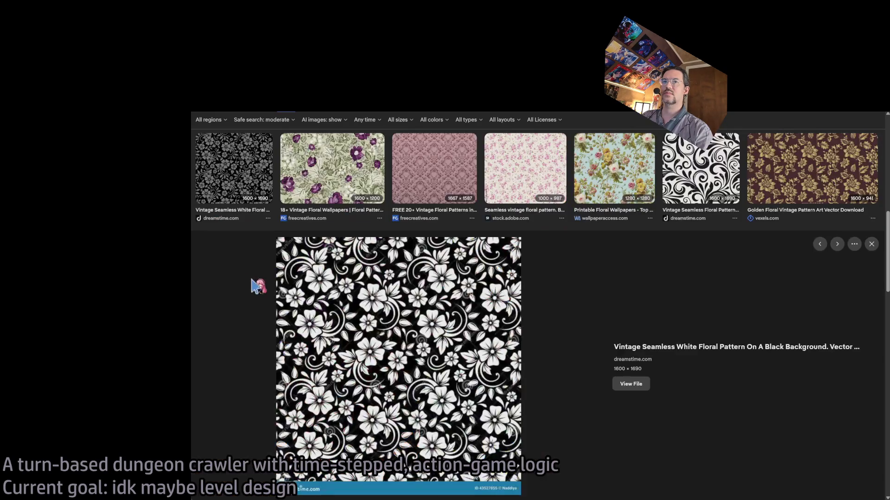
pyautogui.scroll(8, 477, 325)
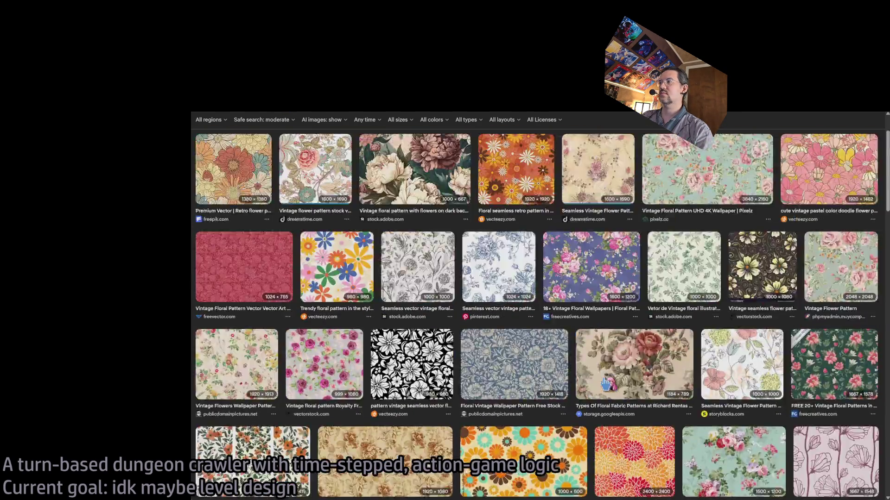
pyautogui.click(422, 332)
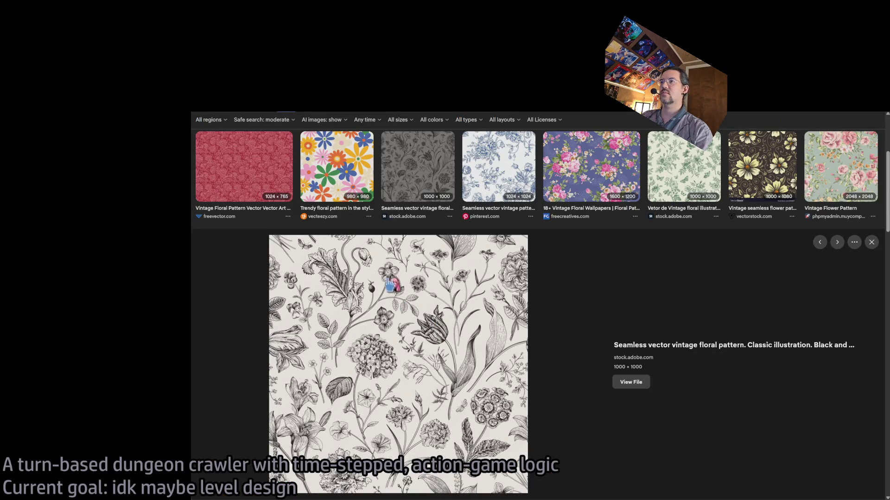
pyautogui.click(390, 178)
# Browse further down and view the black-and-white swirl pattern full size, then close it.
pyautogui.scroll(-10, 503, 336)
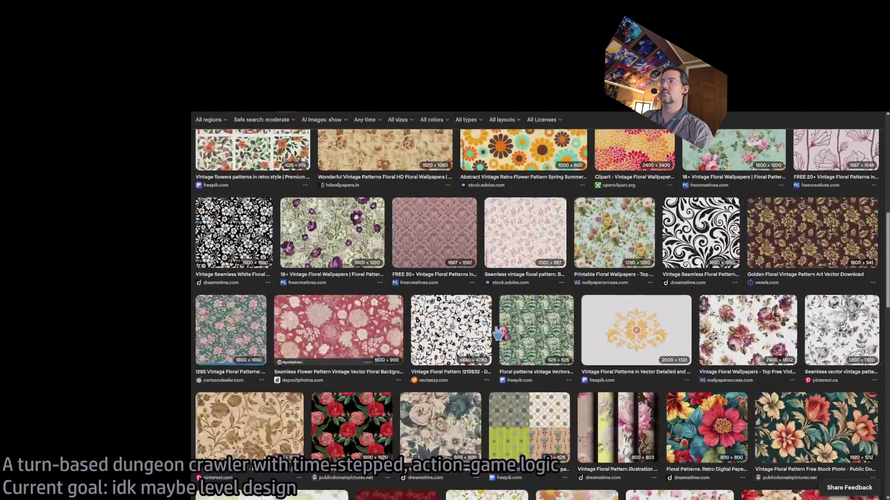
pyautogui.scroll(-7, 507, 341)
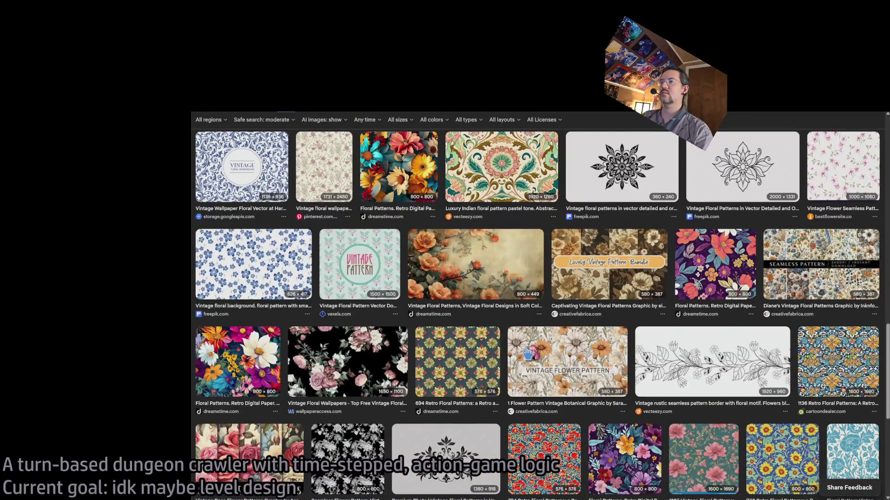
pyautogui.scroll(-4, 515, 356)
pyautogui.scroll(3, 515, 357)
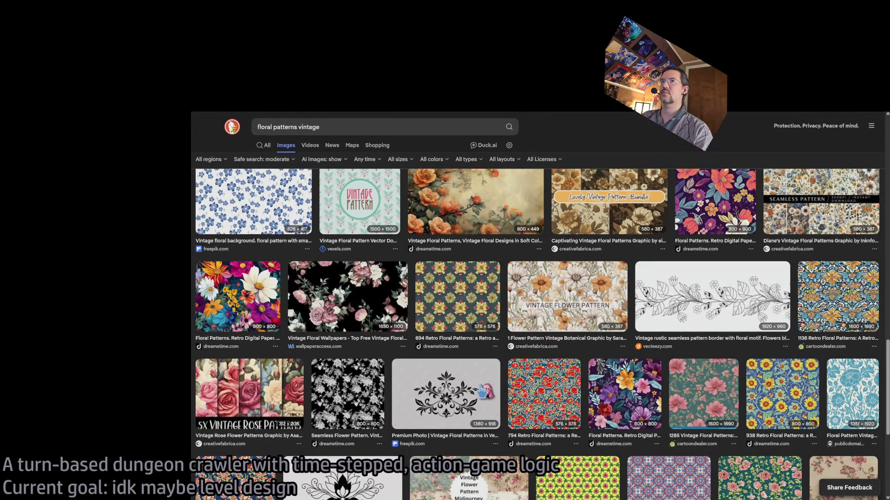
pyautogui.scroll(-5, 482, 393)
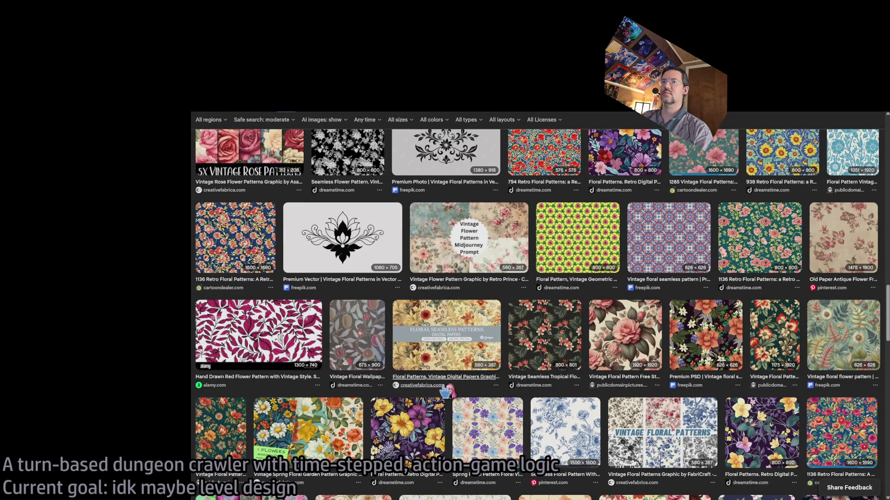
pyautogui.scroll(-3, 419, 371)
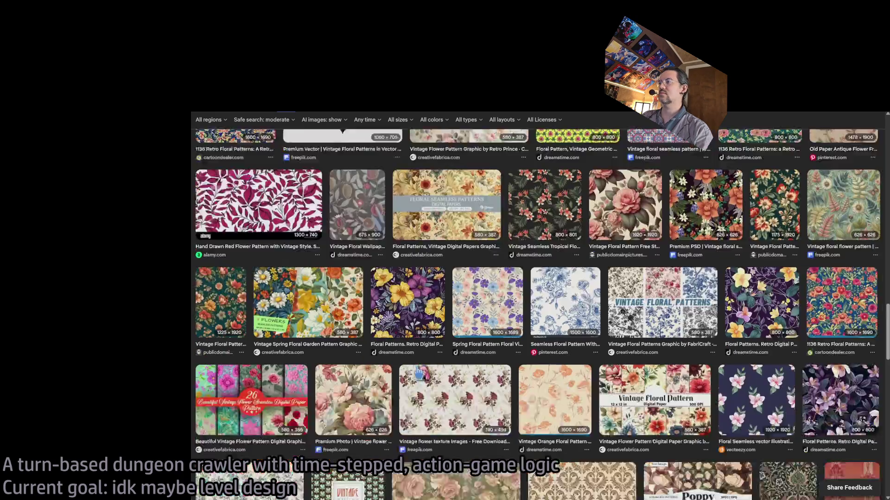
pyautogui.scroll(-2, 418, 372)
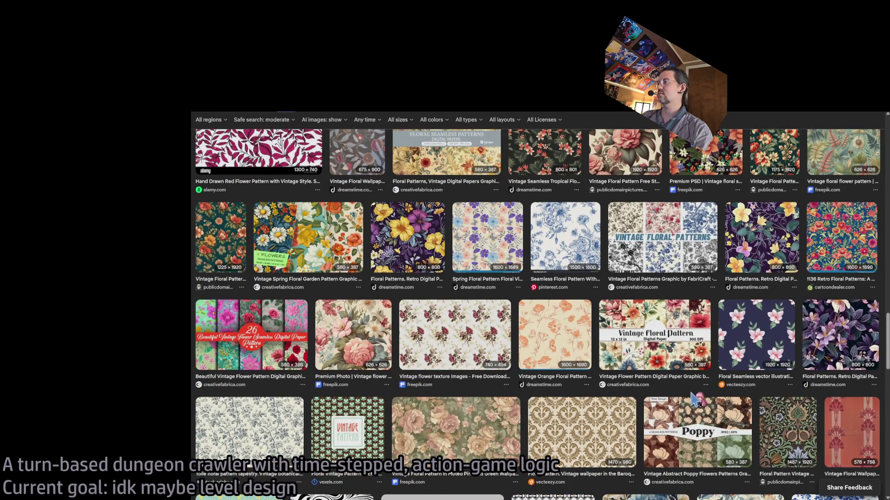
pyautogui.scroll(-3, 462, 419)
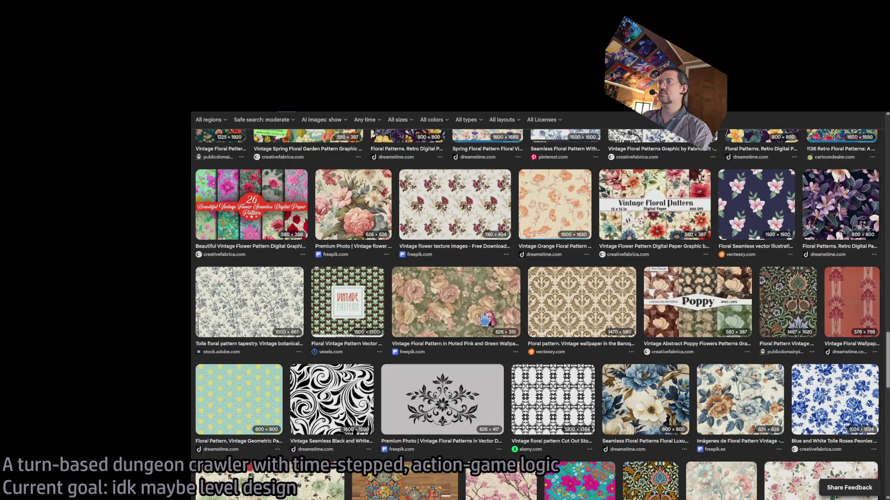
pyautogui.scroll(-3, 484, 318)
pyautogui.scroll(-3, 456, 327)
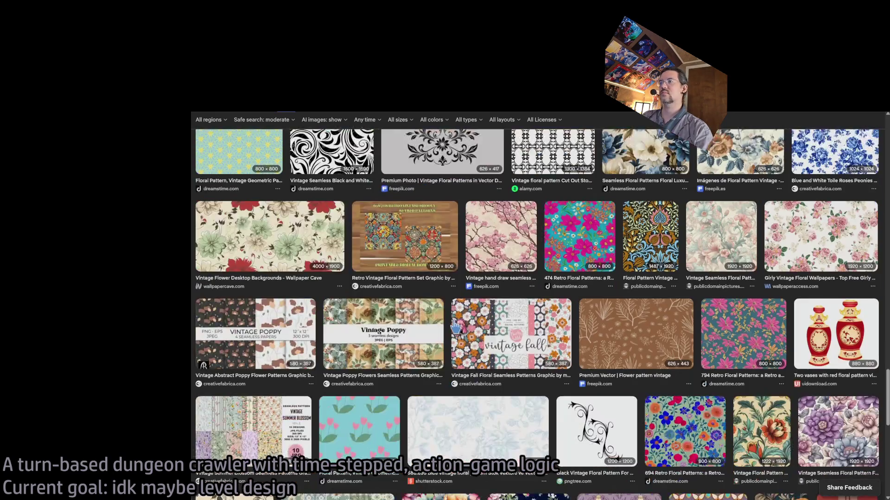
pyautogui.scroll(-3, 529, 352)
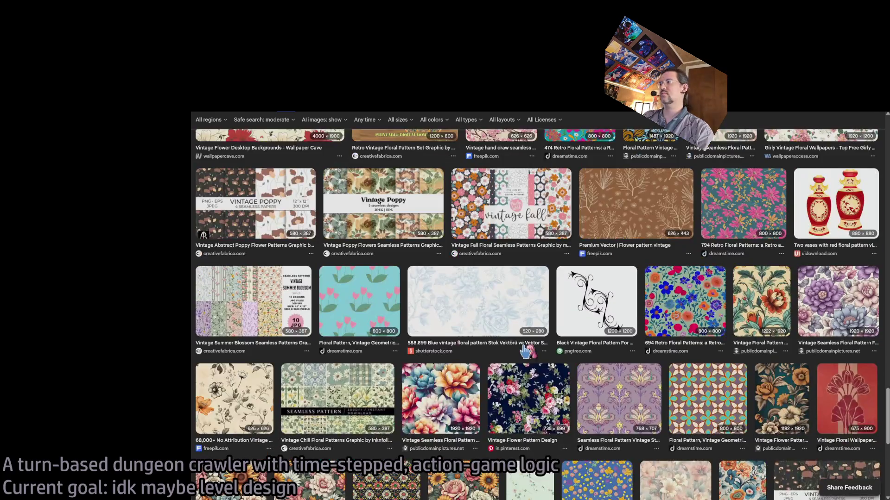
pyautogui.scroll(-3, 530, 351)
pyautogui.scroll(-5, 784, 348)
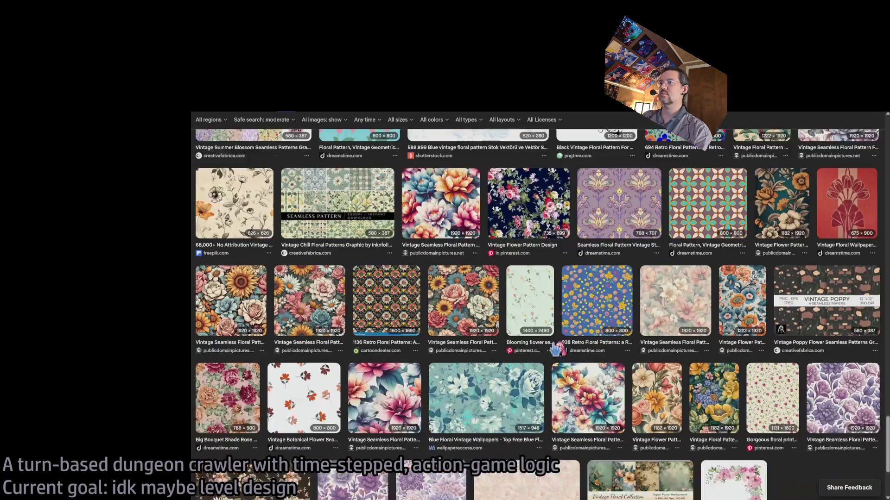
pyautogui.scroll(-3, 477, 367)
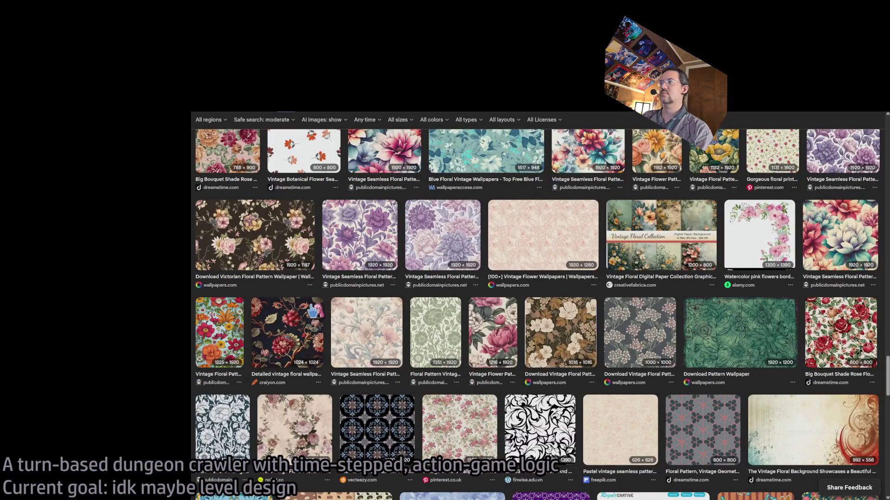
pyautogui.scroll(-3, 486, 348)
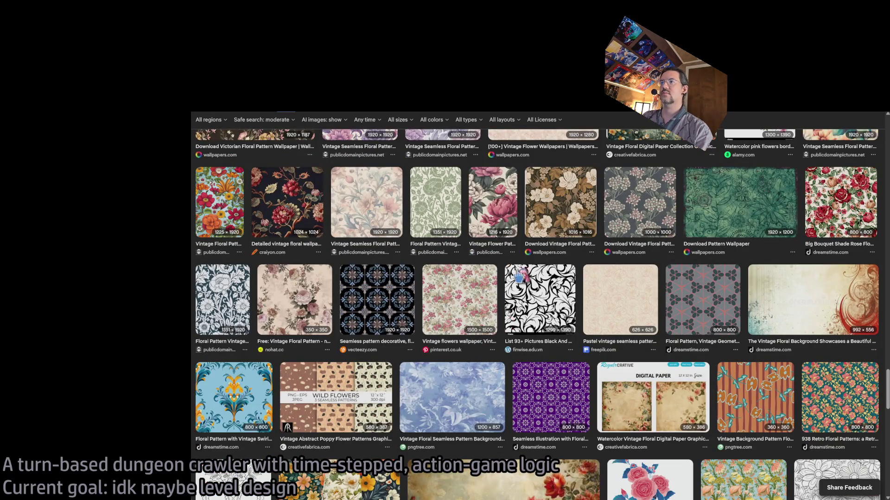
pyautogui.scroll(10, 549, 277)
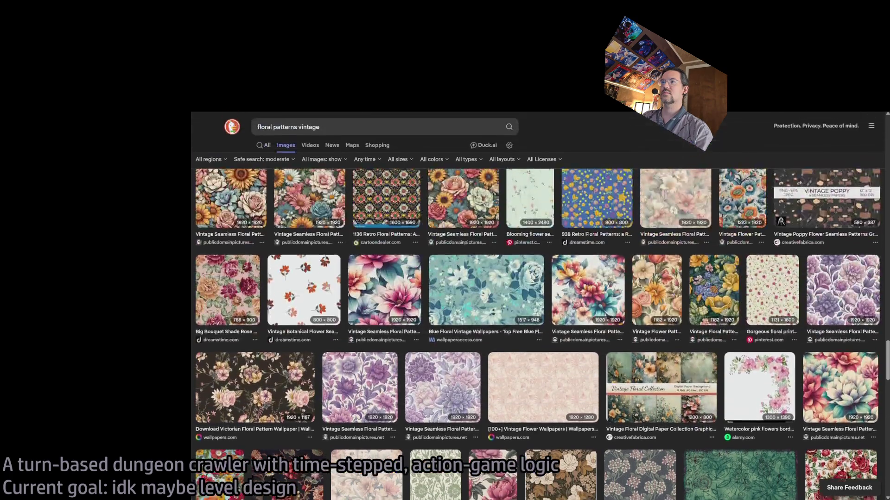
pyautogui.scroll(-8, 544, 325)
pyautogui.click(542, 363)
pyautogui.click(642, 387)
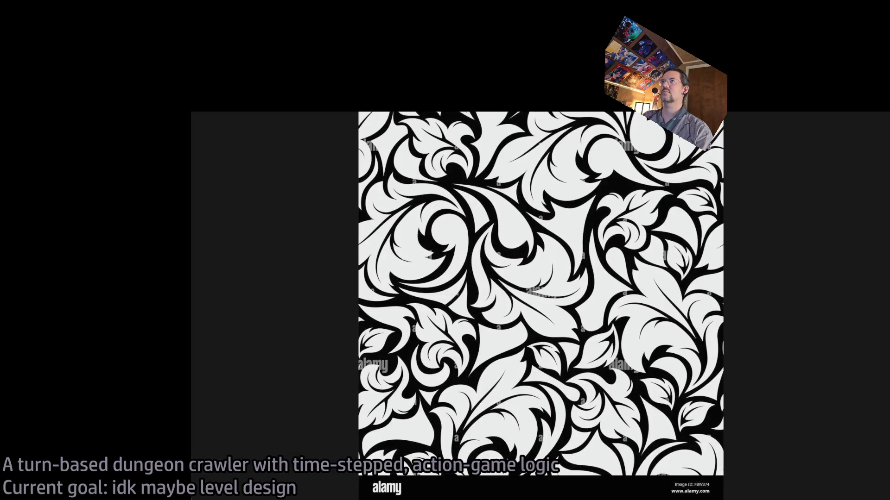
pyautogui.hotkey('alt', 'Left')
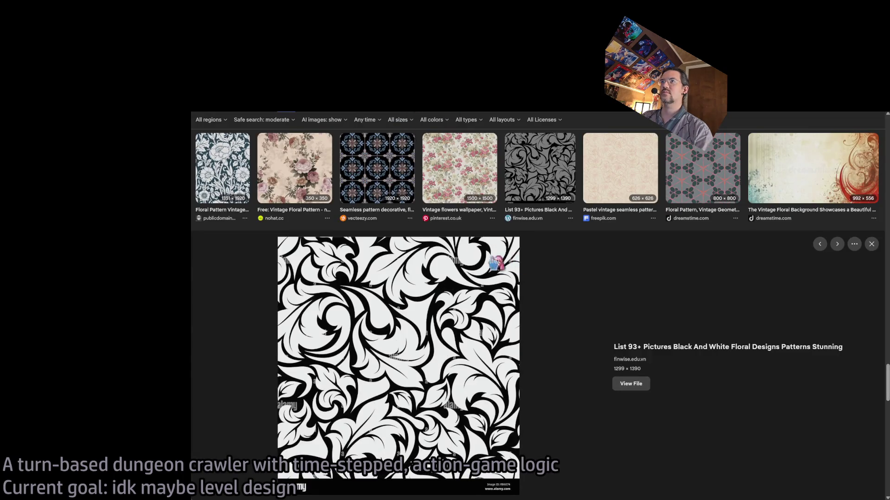
pyautogui.scroll(2, 495, 263)
pyautogui.press('Escape')
pyautogui.scroll(15, 731, 355)
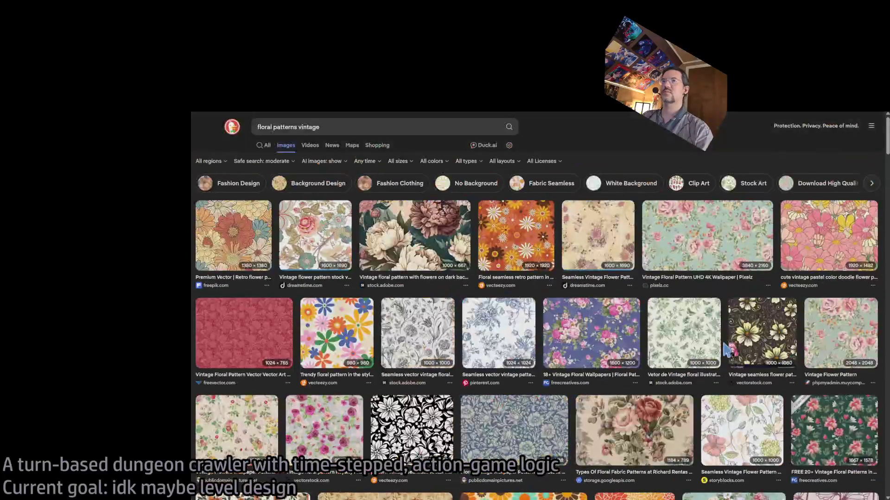
# Switch back to the general web results for the vintage floral patterns query.
pyautogui.click(266, 146)
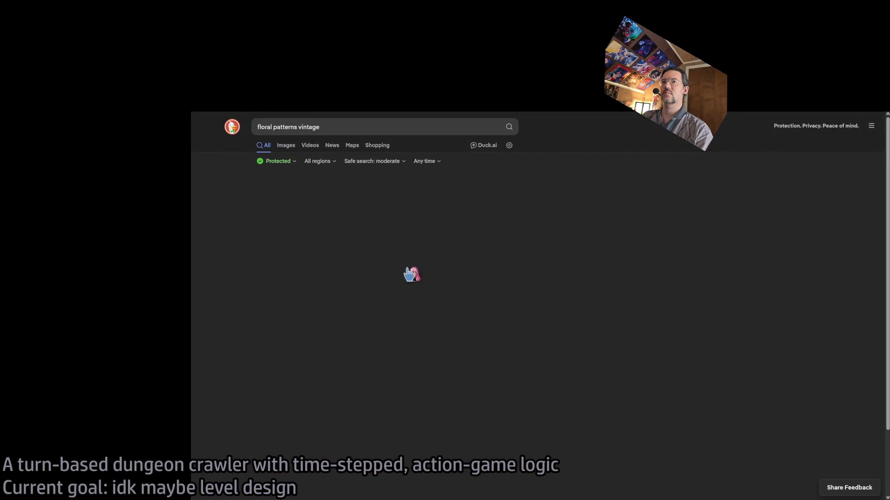
pyautogui.click(352, 127)
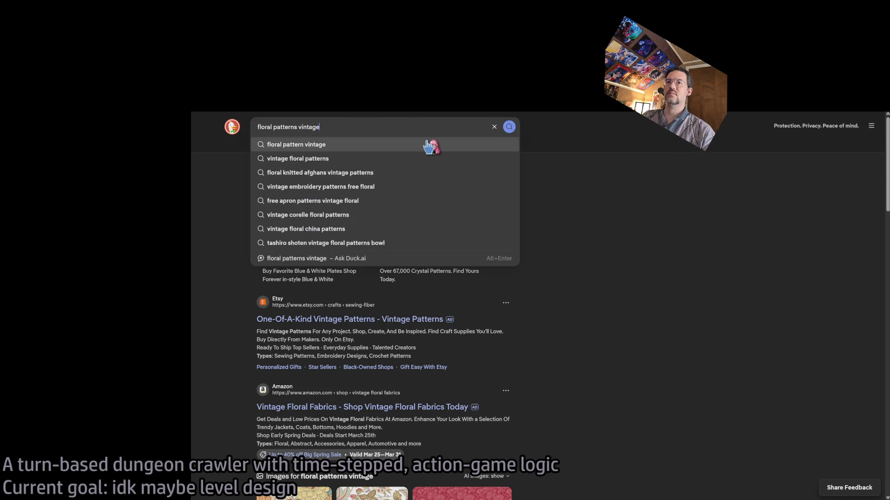
pyautogui.click(630, 286)
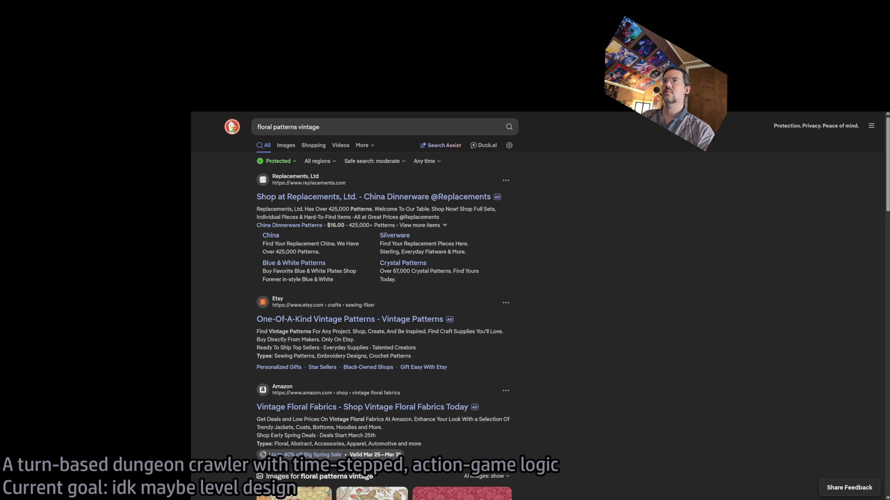
pyautogui.scroll(-3, 592, 312)
pyautogui.scroll(-6, 598, 324)
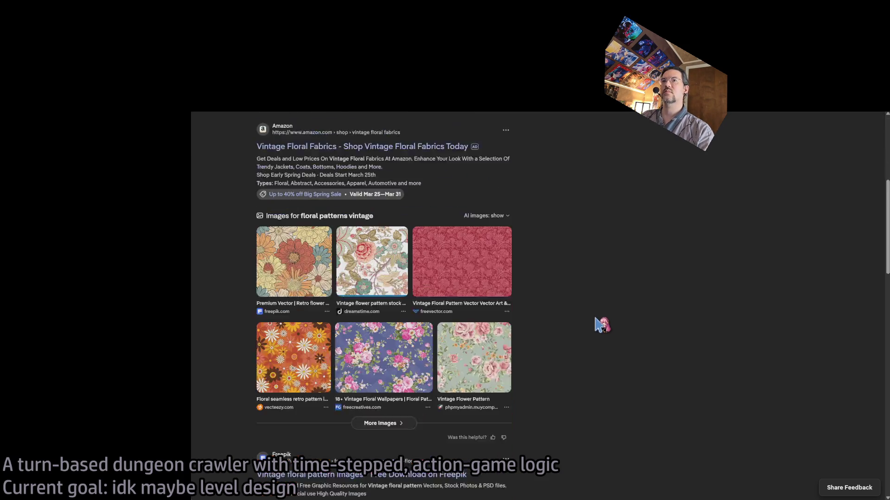
pyautogui.scroll(-3, 582, 358)
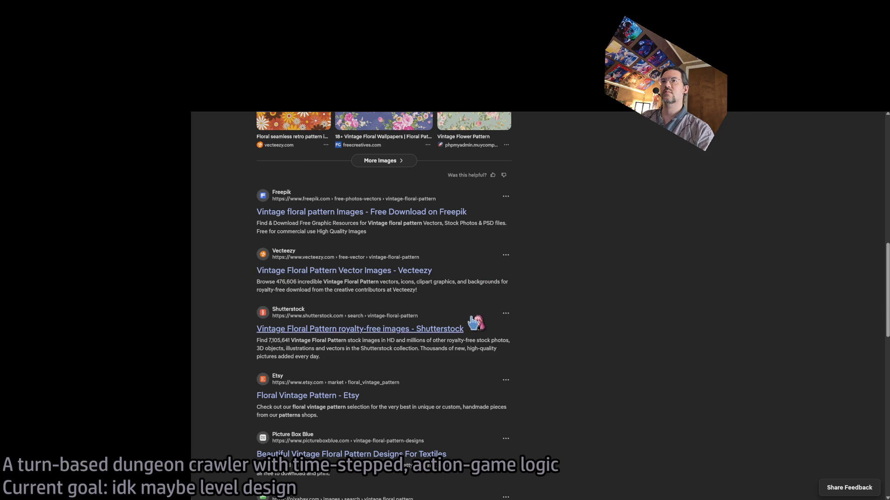
pyautogui.scroll(12, 472, 327)
# Refine the search to 'floral patterns vintage seamless' and scan the results.
pyautogui.click(368, 122)
pyautogui.write('seamless')
pyautogui.press('Return')
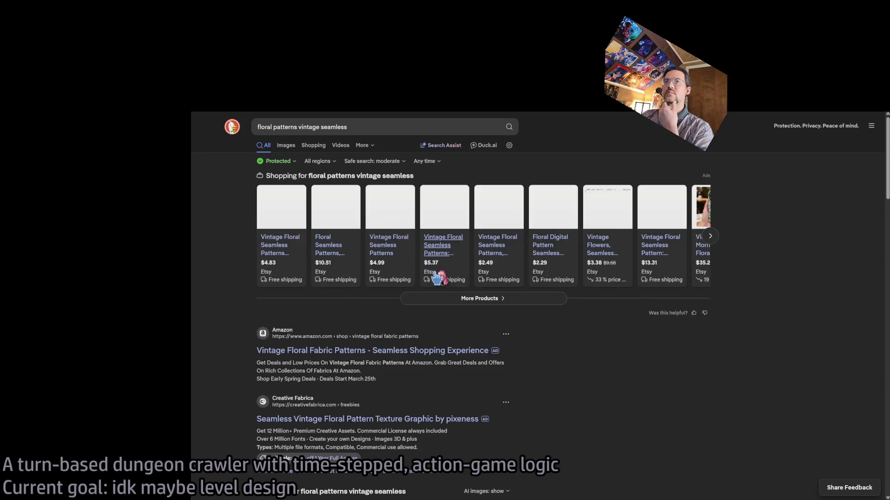
pyautogui.scroll(-3, 591, 322)
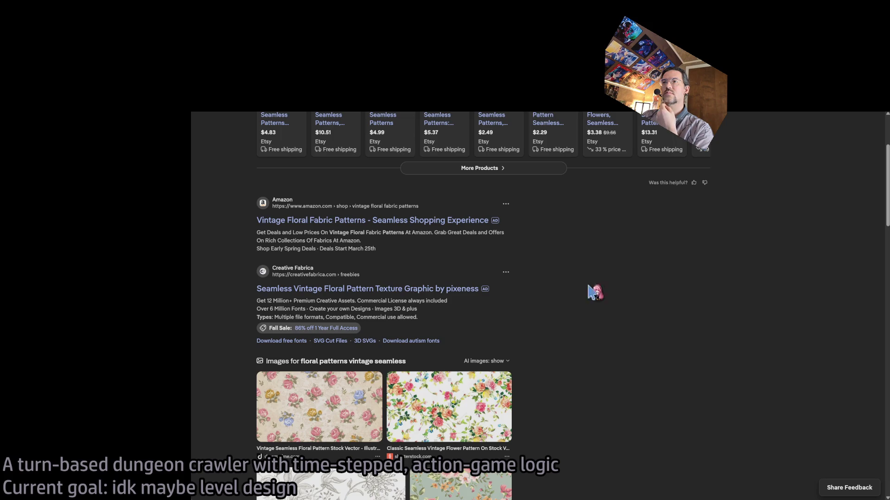
pyautogui.scroll(-9, 651, 292)
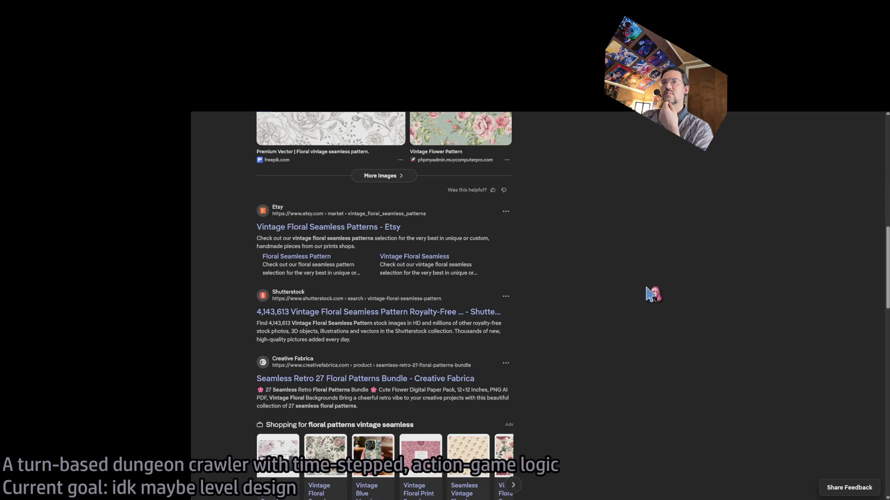
pyautogui.scroll(-2, 651, 293)
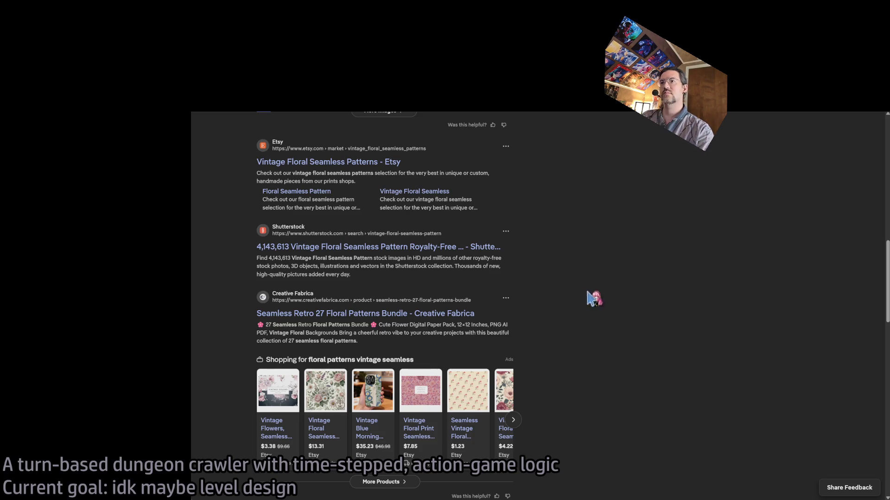
# Glance at the Seamless Retro 27 Floral Patterns Bundle, then open Vecteezy's vintage floral seamless patterns.
pyautogui.click(417, 319)
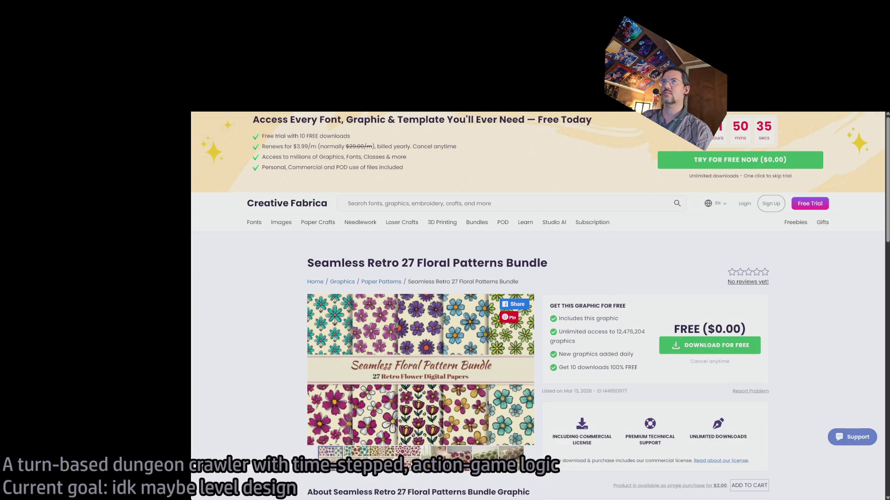
pyautogui.hotkey('alt', 'Left')
pyautogui.scroll(-3, 626, 371)
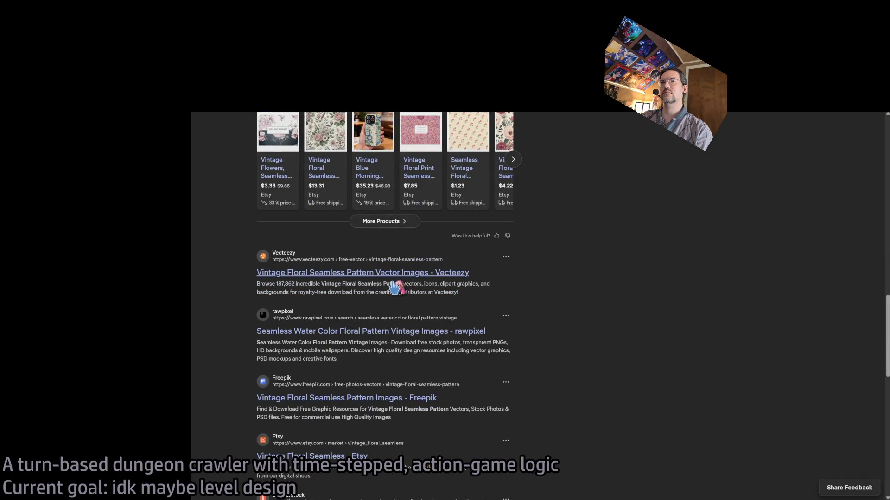
pyautogui.scroll(7, 393, 288)
pyautogui.scroll(-5, 394, 301)
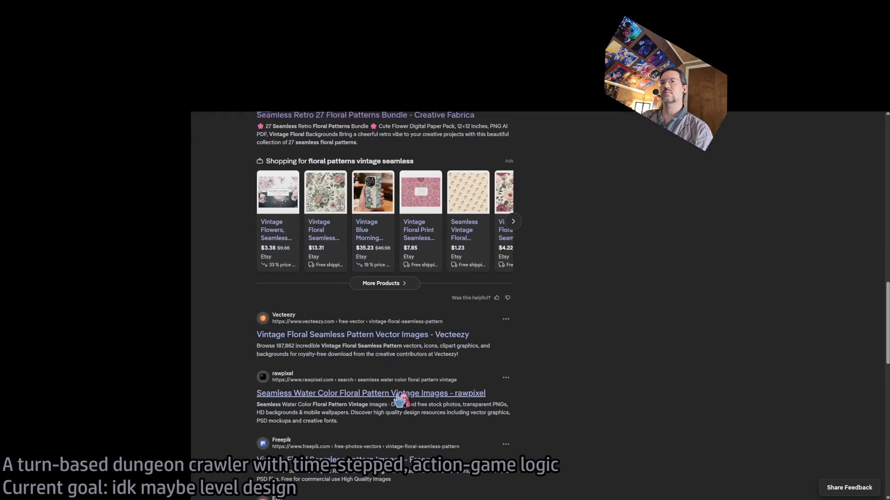
pyautogui.click(334, 335)
pyautogui.scroll(-5, 399, 352)
pyautogui.scroll(5, 401, 348)
pyautogui.scroll(-5, 404, 341)
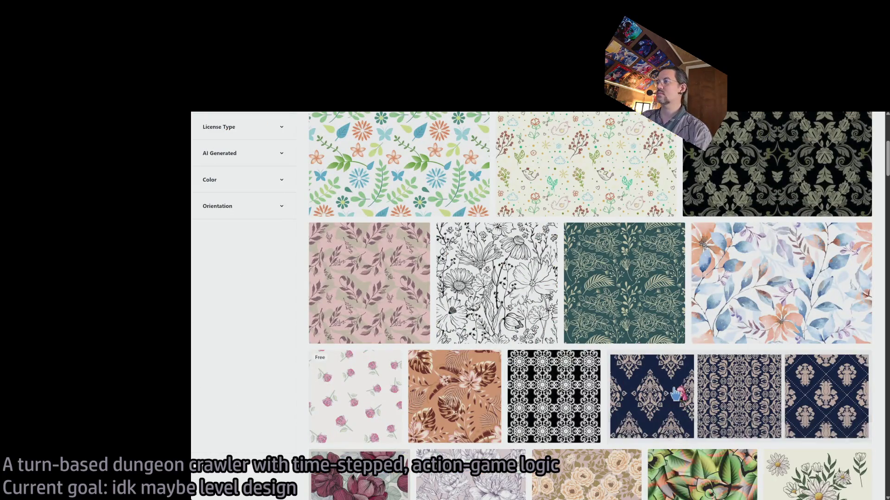
pyautogui.click(677, 387)
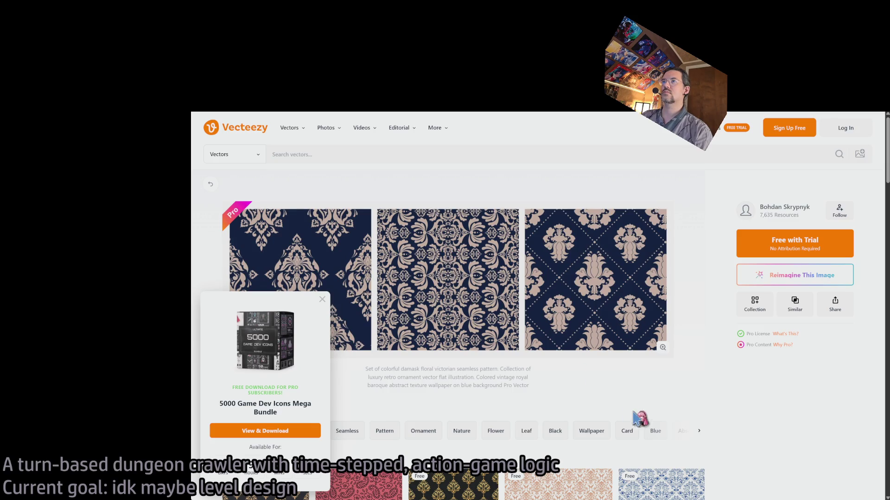
pyautogui.click(323, 300)
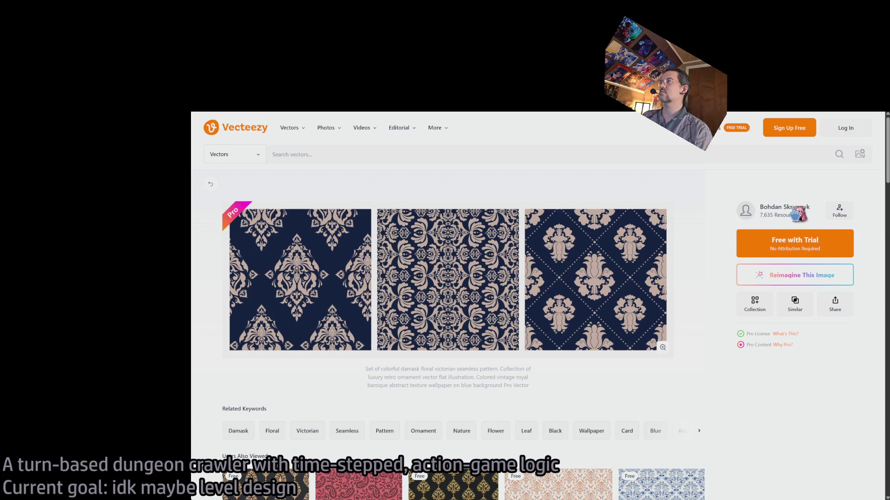
pyautogui.scroll(-4, 719, 322)
pyautogui.scroll(4, 766, 363)
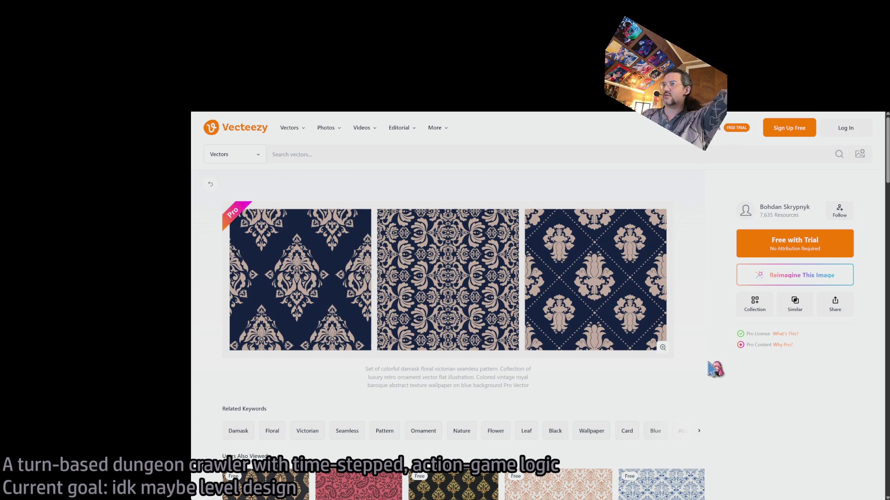
pyautogui.scroll(-4, 723, 385)
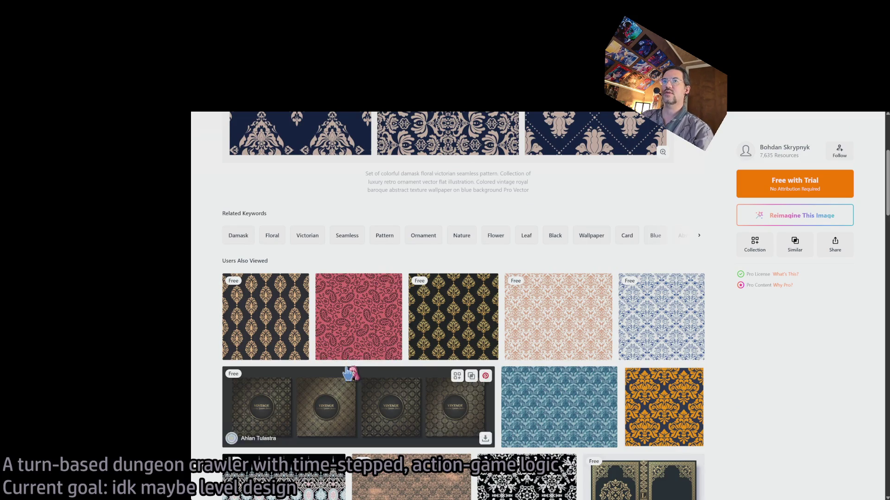
pyautogui.scroll(4, 750, 385)
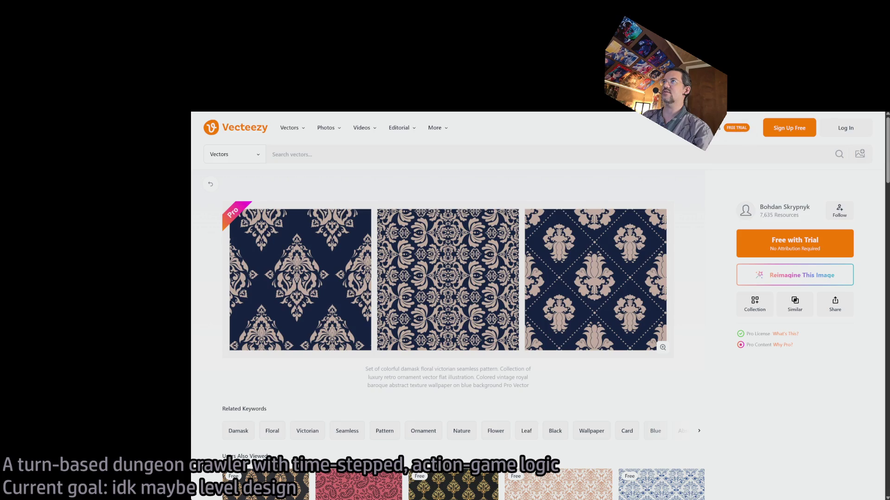
pyautogui.click(736, 128)
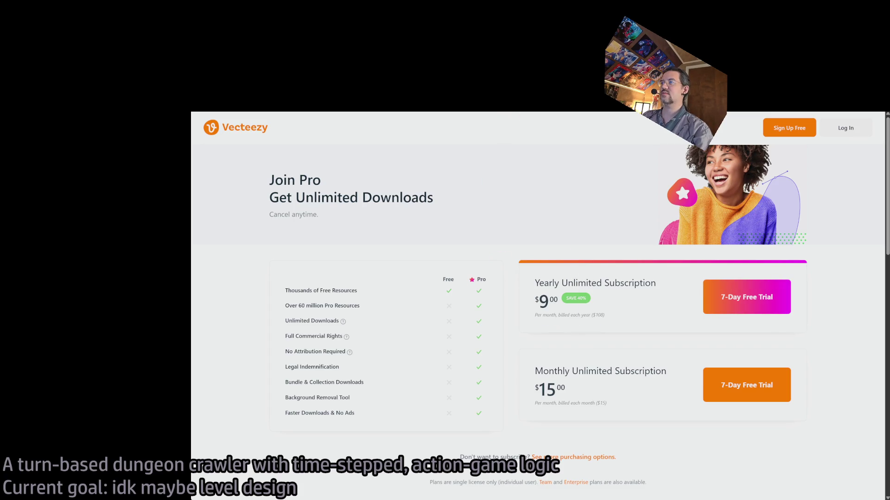
pyautogui.hotkey('alt', 'Left')
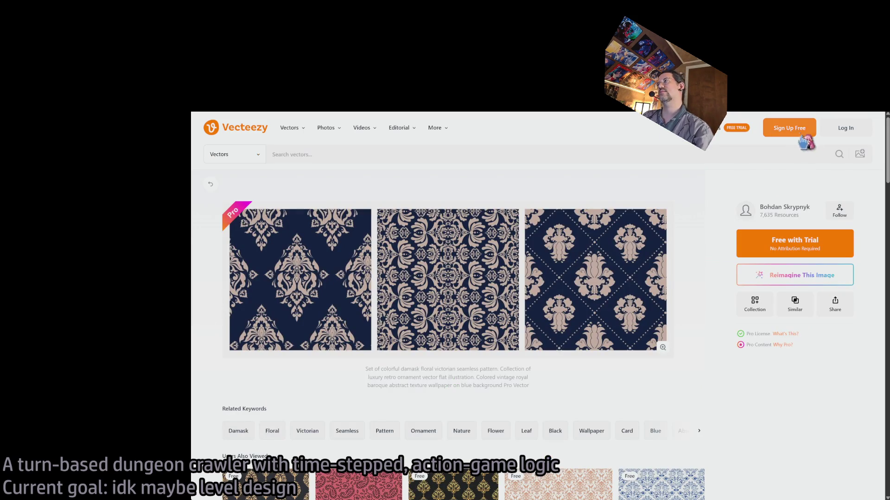
pyautogui.click(795, 208)
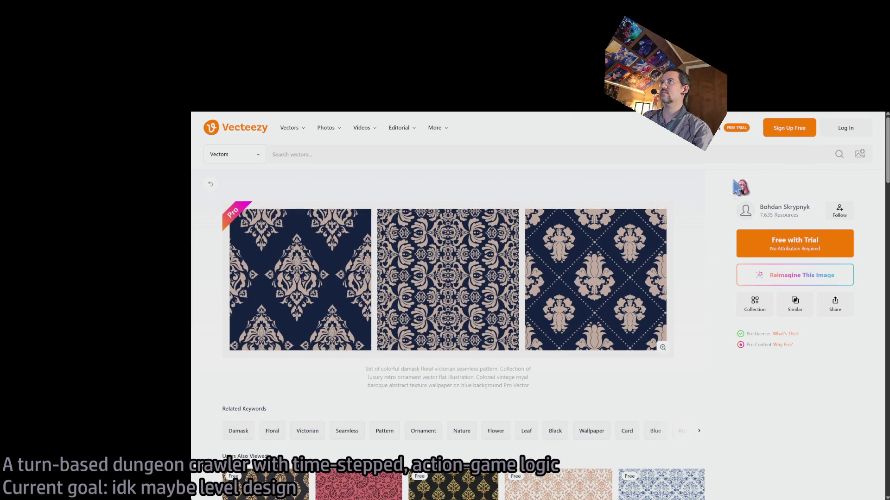
pyautogui.scroll(-8, 533, 244)
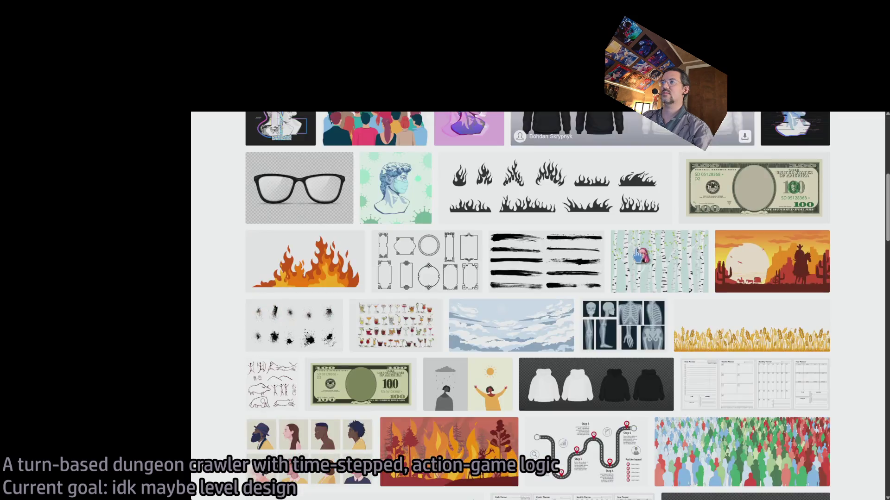
pyautogui.hotkey('alt', 'Left')
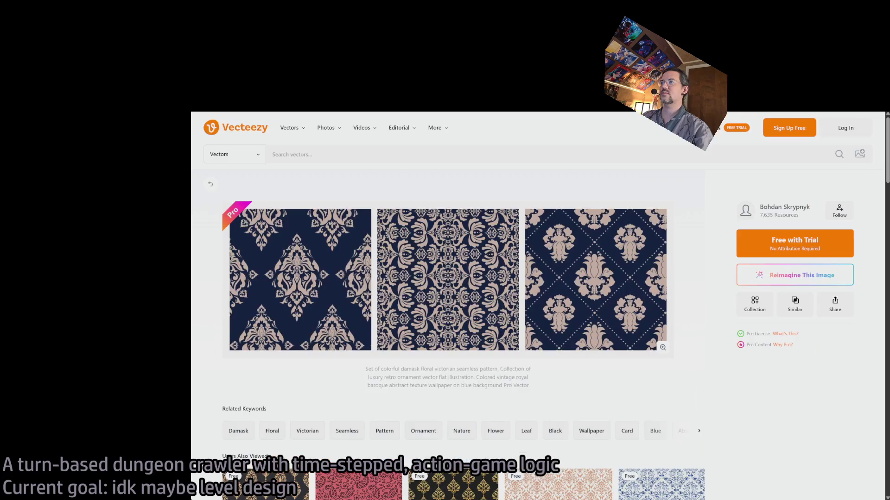
pyautogui.click(653, 283)
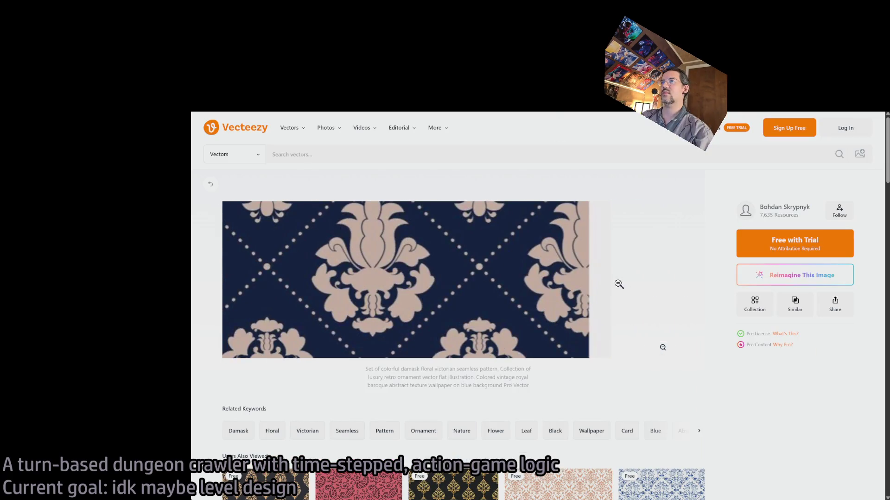
pyautogui.click(541, 286)
pyautogui.scroll(-7, 735, 338)
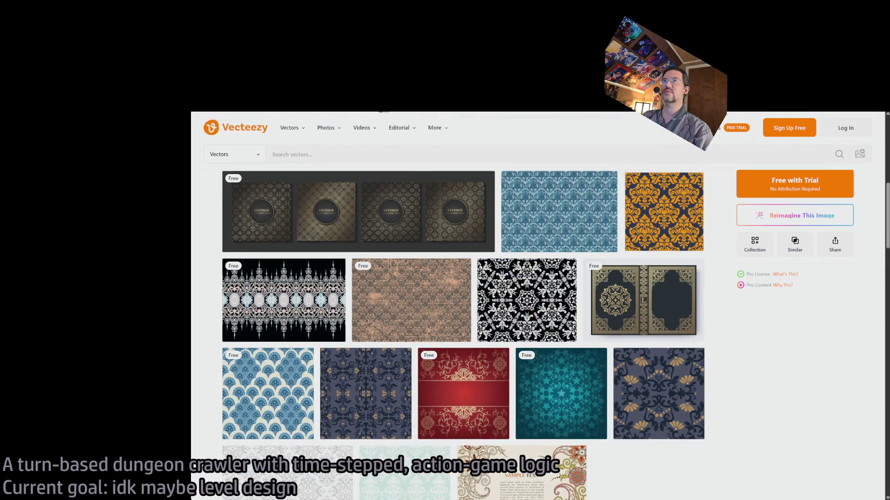
pyautogui.hotkey('alt', 'Left')
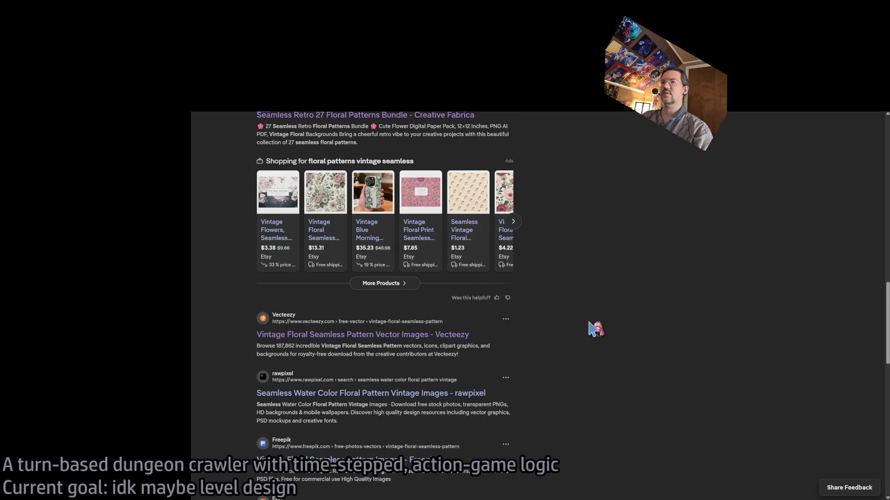
# Preview rawpixel's blue flower seamless pattern vector from the watercolor floral results, then return to Vecteezy.
pyautogui.scroll(-1, 596, 329)
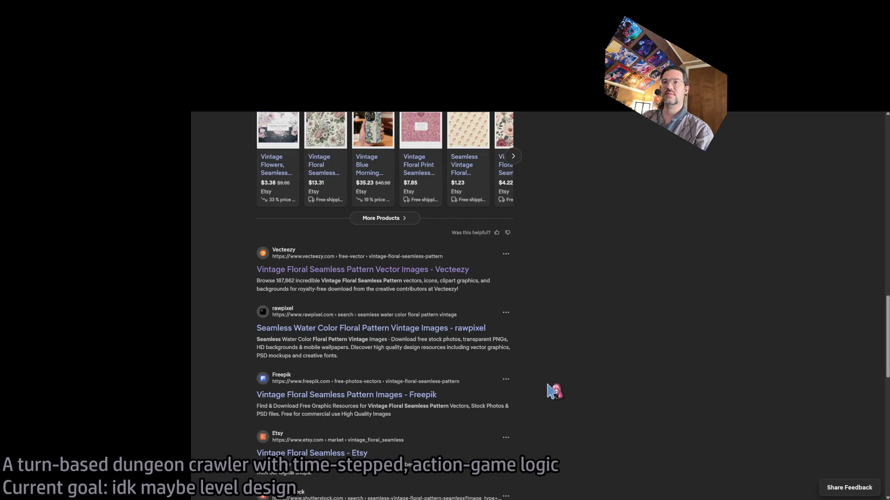
pyautogui.scroll(-1, 552, 392)
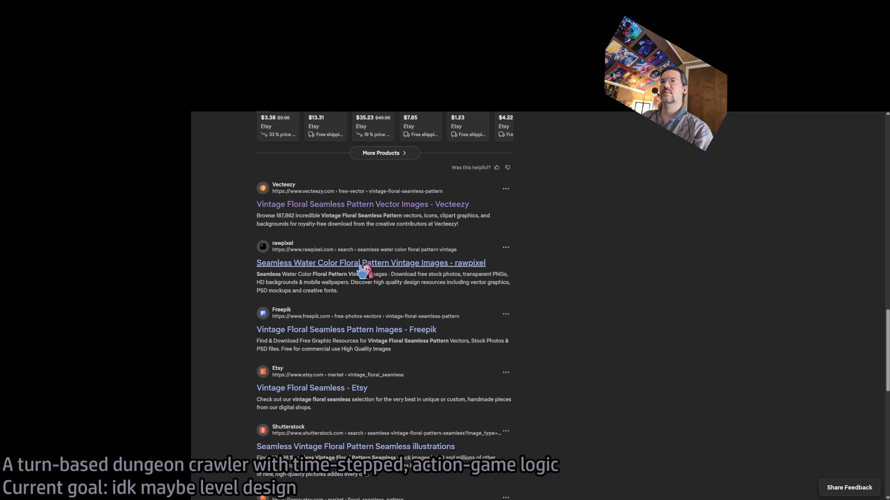
pyautogui.click(471, 263)
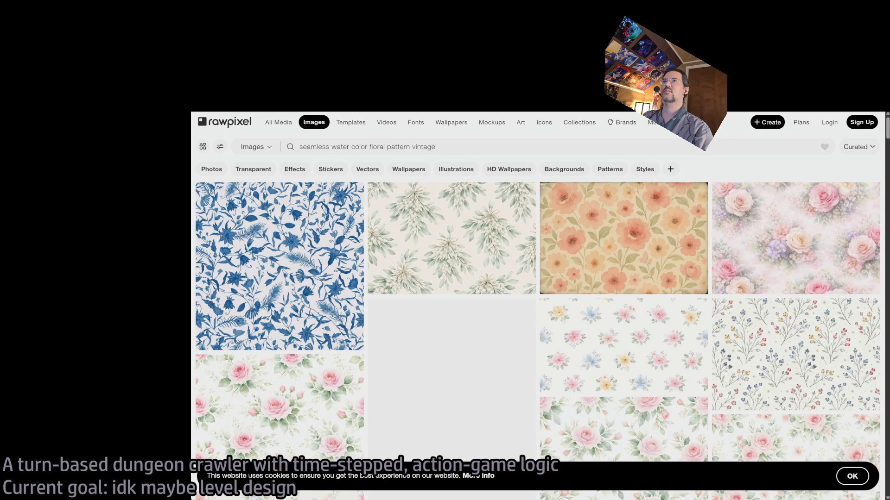
pyautogui.click(354, 341)
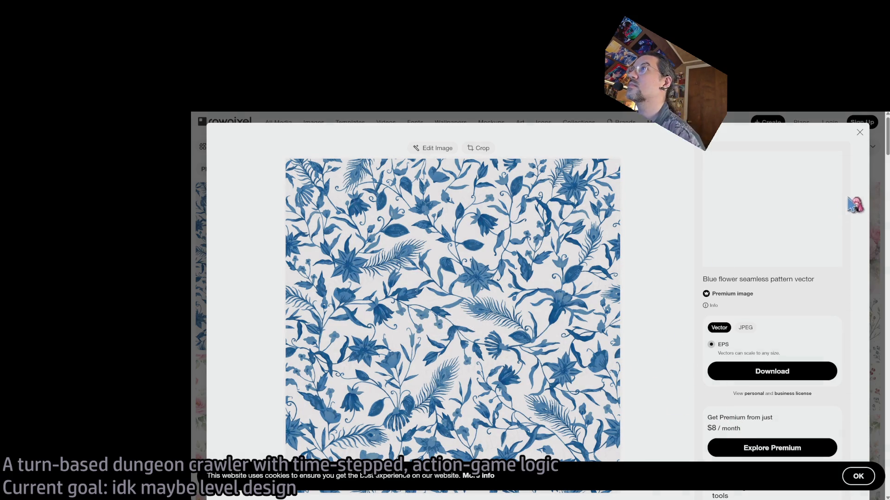
pyautogui.click(862, 134)
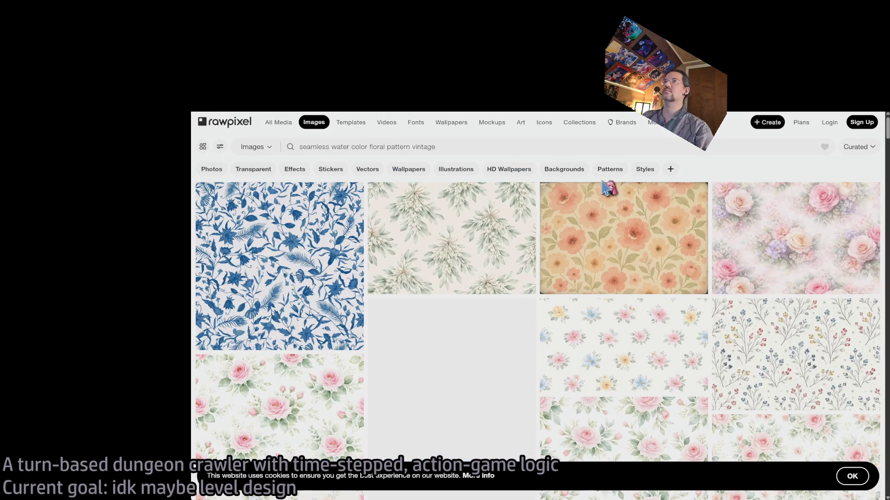
pyautogui.hotkey('ctrl', 'Tab')
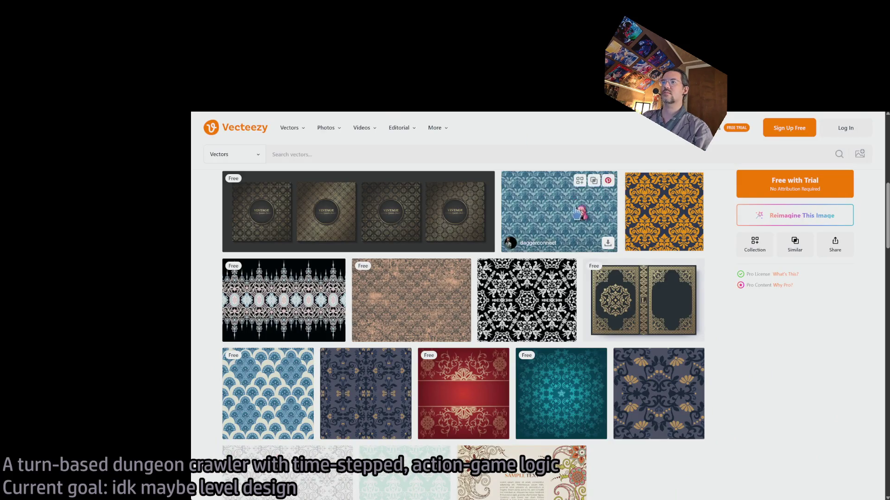
# Open and zoom Vecteezy's blue ornate damask flower seamless pattern, then go back to the results.
pyautogui.scroll(-6, 714, 283)
pyautogui.scroll(-7, 723, 287)
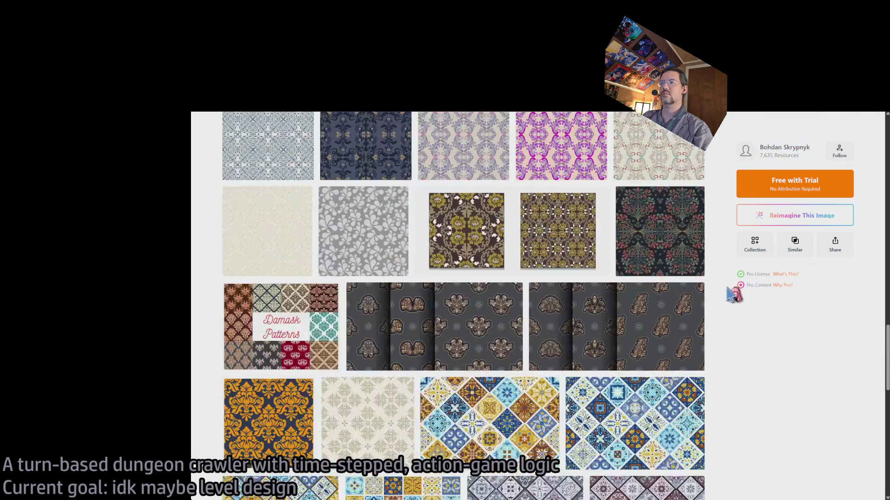
pyautogui.scroll(-5, 734, 294)
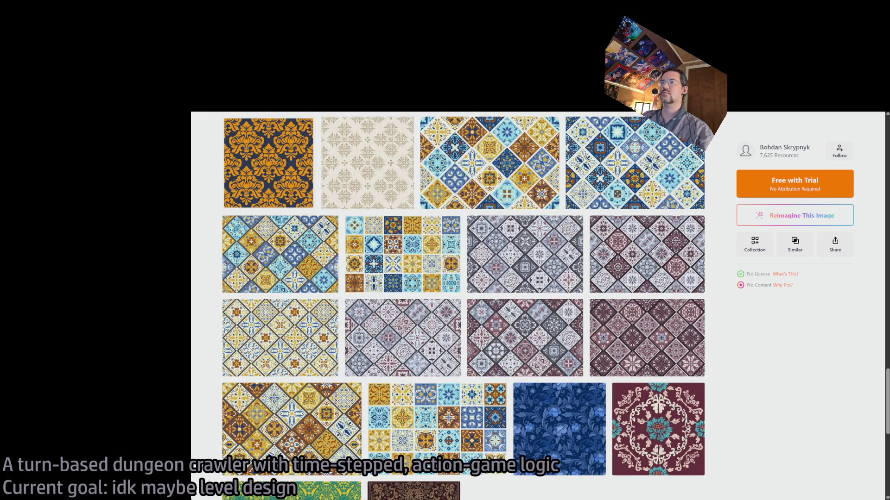
pyautogui.click(559, 408)
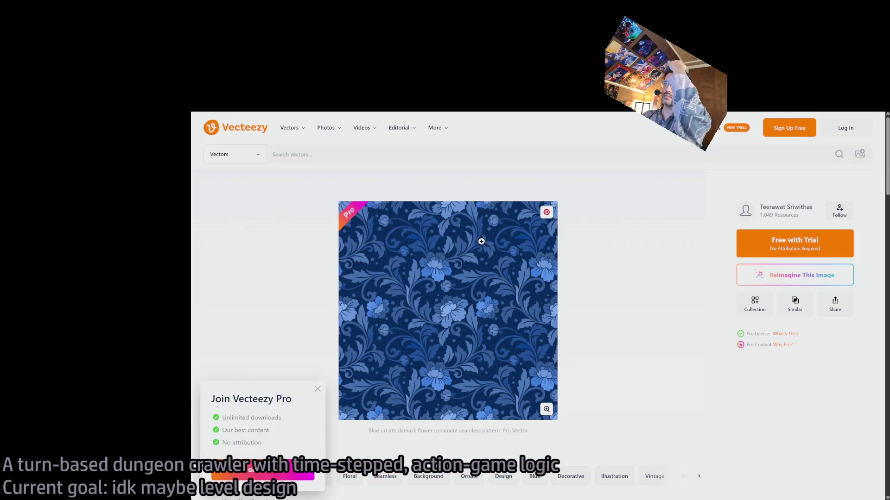
pyautogui.click(515, 233)
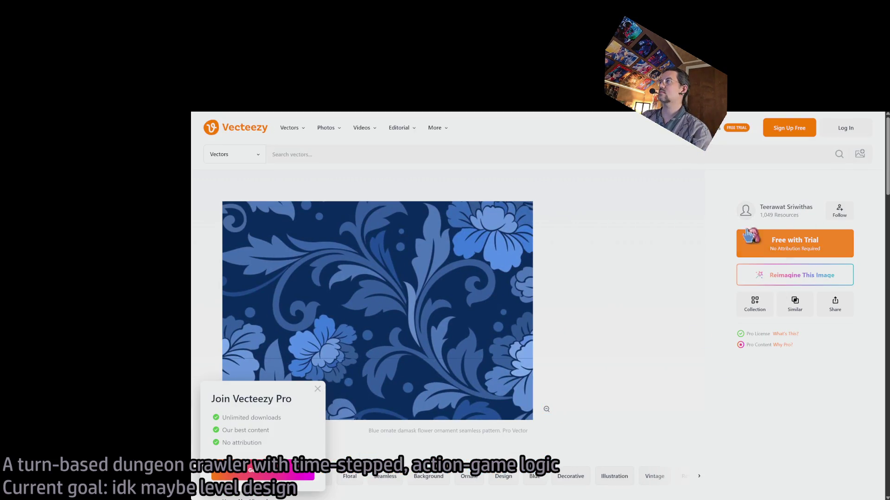
pyautogui.hotkey('alt', 'Left')
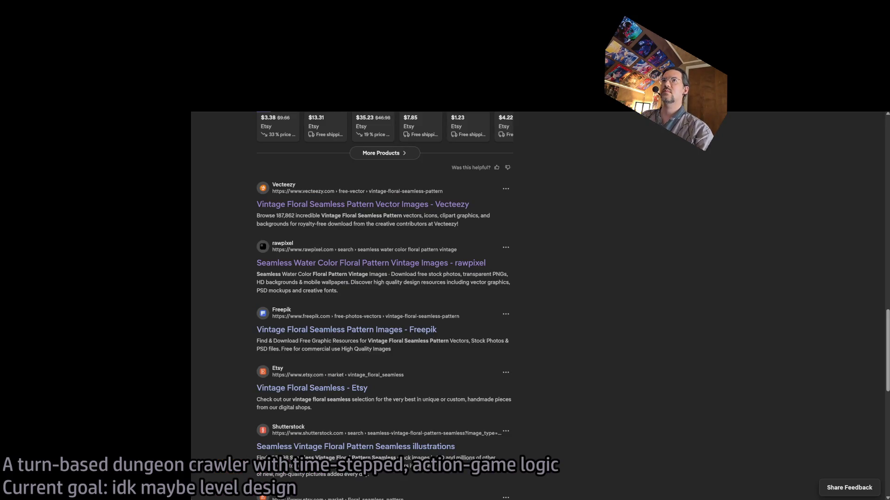
pyautogui.click(359, 128)
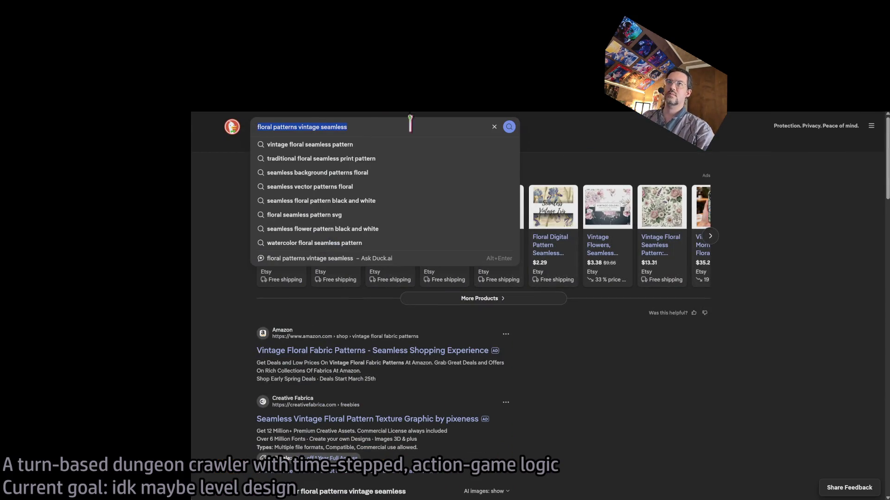
# Run a 'floral patterns vintage seamless' search in a new tab, then close that tab.
pyautogui.hotkey('ctrl', 't')
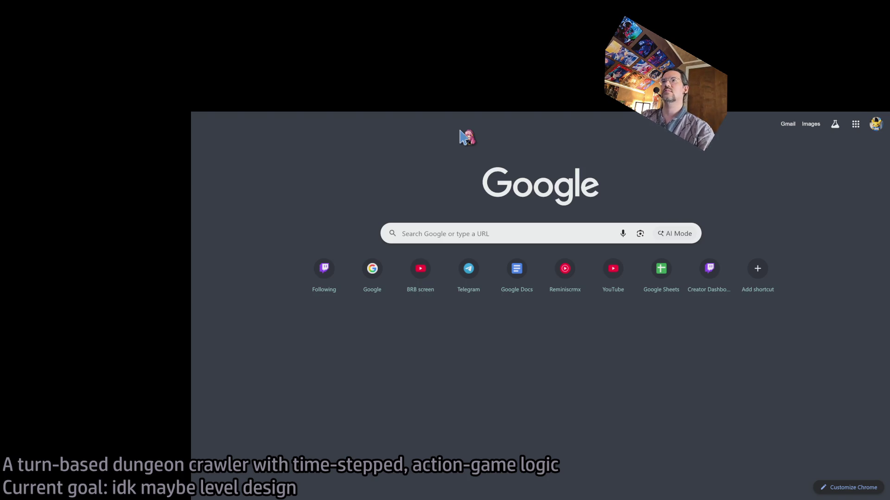
pyautogui.write('floral patterns vintage seamless')
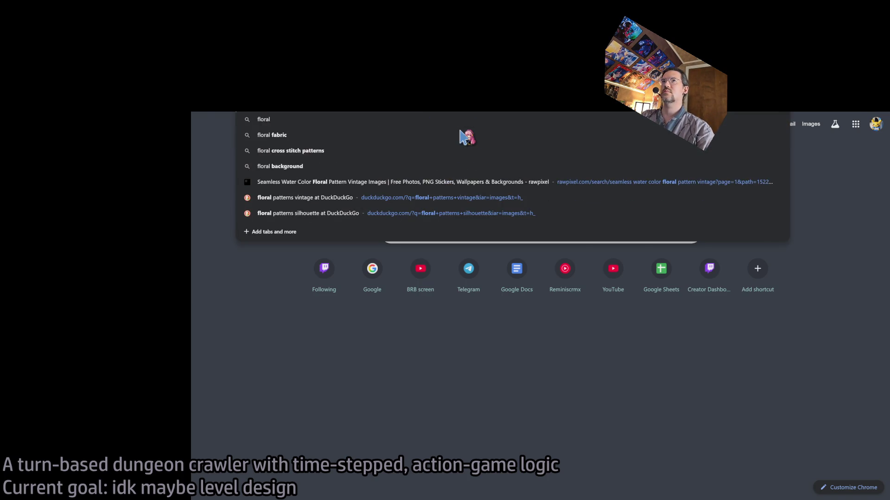
pyautogui.press('Return')
pyautogui.hotkey('ctrl', 'w')
# Search Google for 'floral patterns seamless' and open Adobe Stock's seamless floral pattern gallery.
pyautogui.hotkey('ctrl', 't')
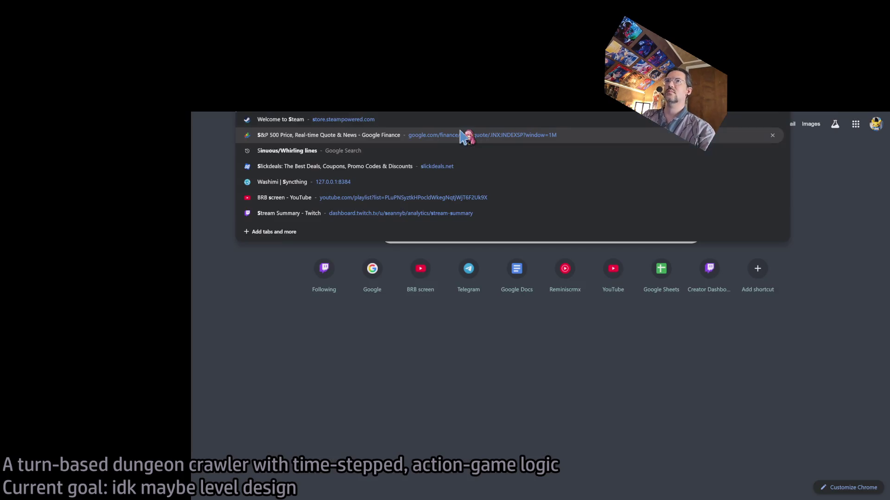
pyautogui.write('floral pattern steamless')
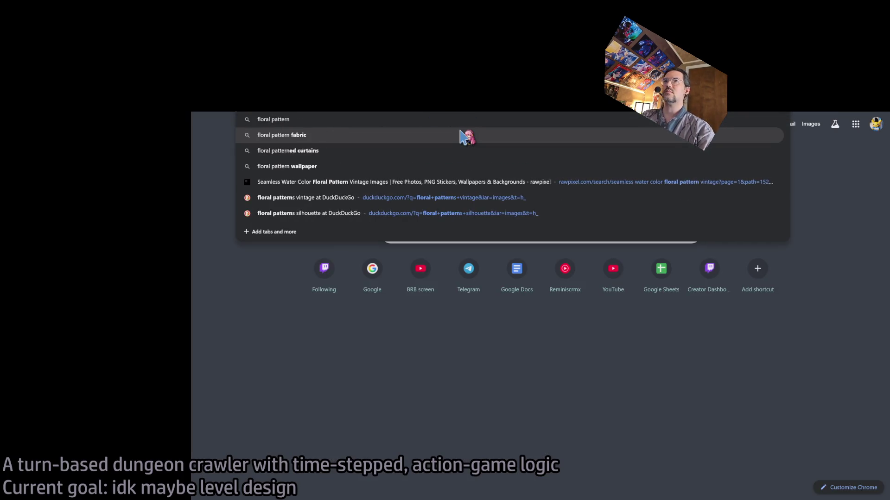
pyautogui.press('BackSpace')
pyautogui.press('BackSpace')
pyautogui.press('BackSpace')
pyautogui.write('s seamless')
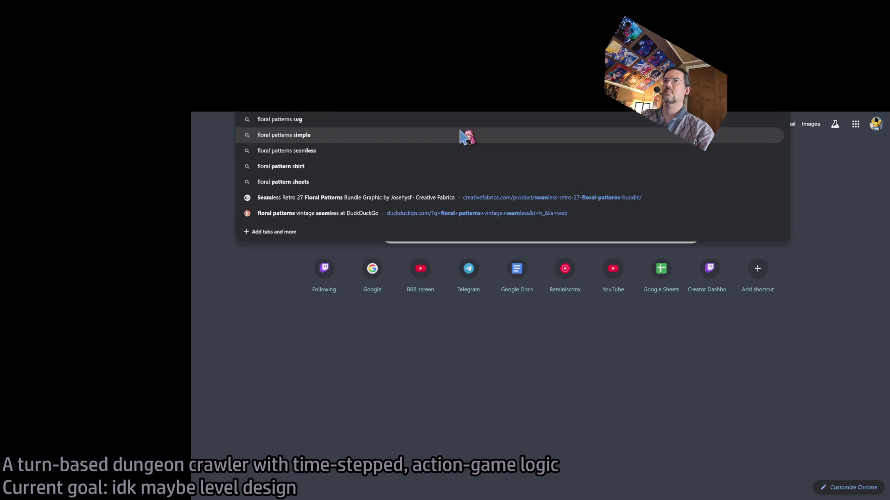
pyautogui.press('Return')
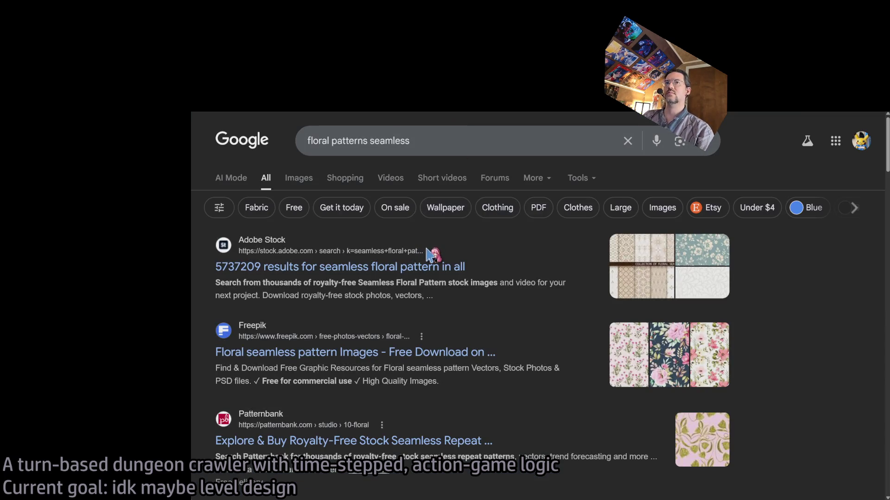
pyautogui.click(339, 266)
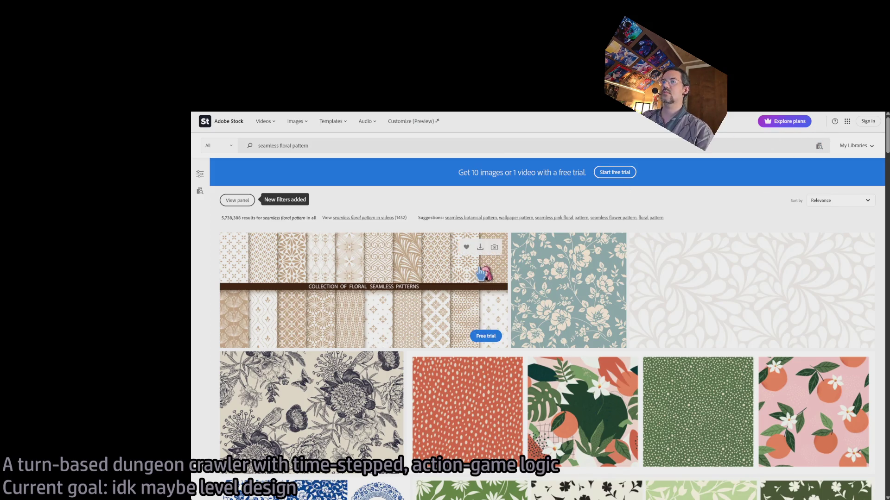
# Sign in to Adobe Stock with the account e-mail and password, then check the profile panel.
pyautogui.click(868, 121)
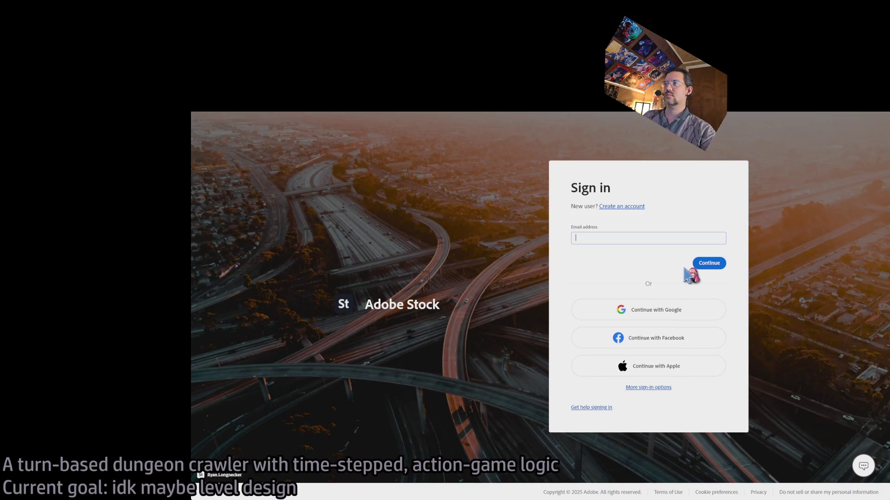
pyautogui.click(716, 264)
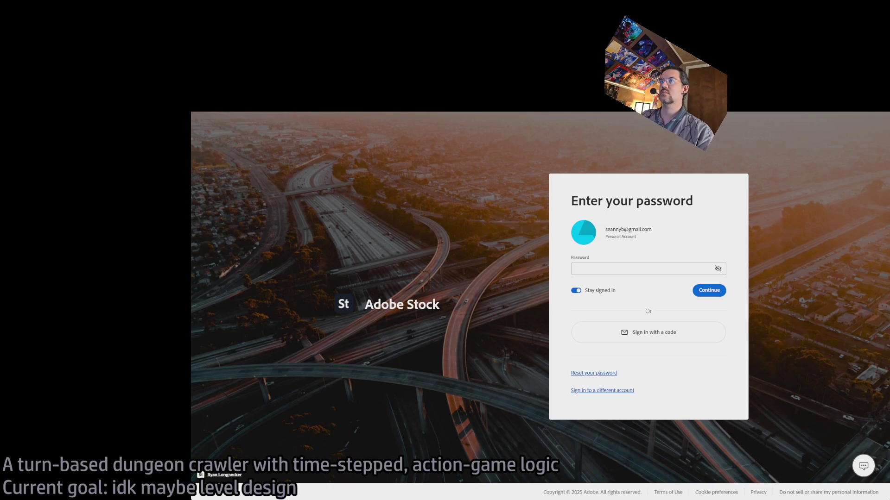
pyautogui.click(709, 290)
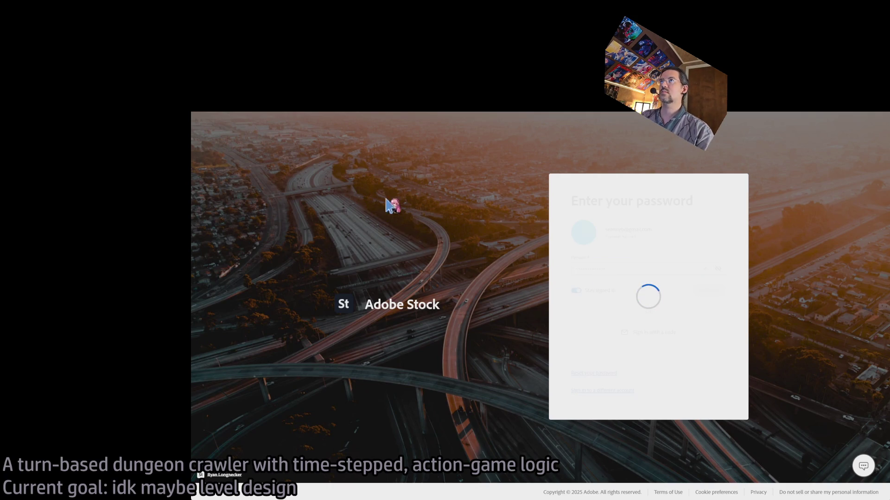
pyautogui.hotkey('ctrl', 'l')
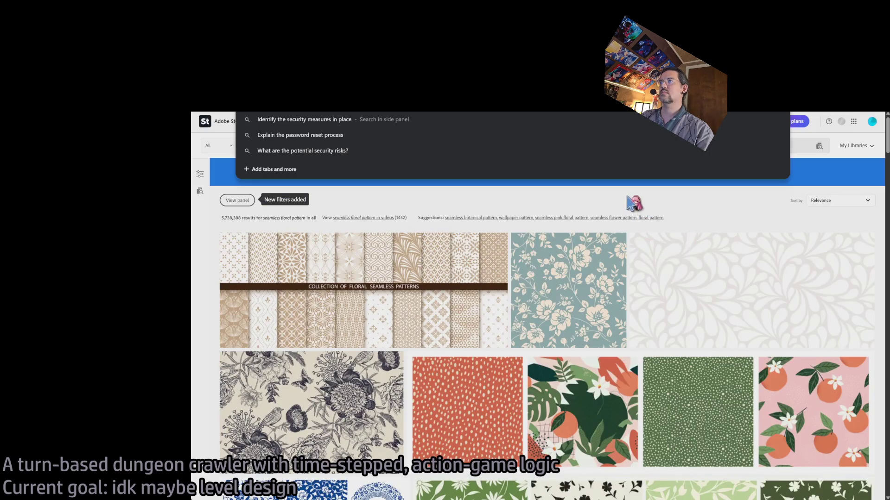
pyautogui.click(638, 199)
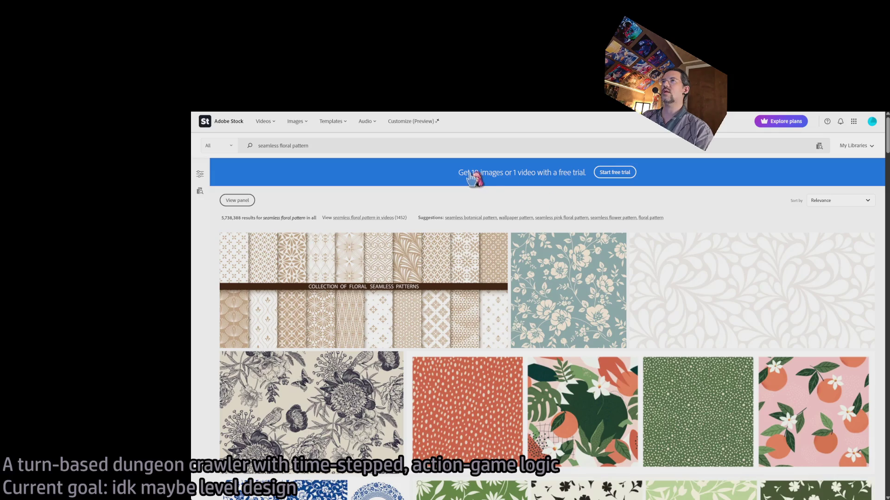
pyautogui.click(873, 122)
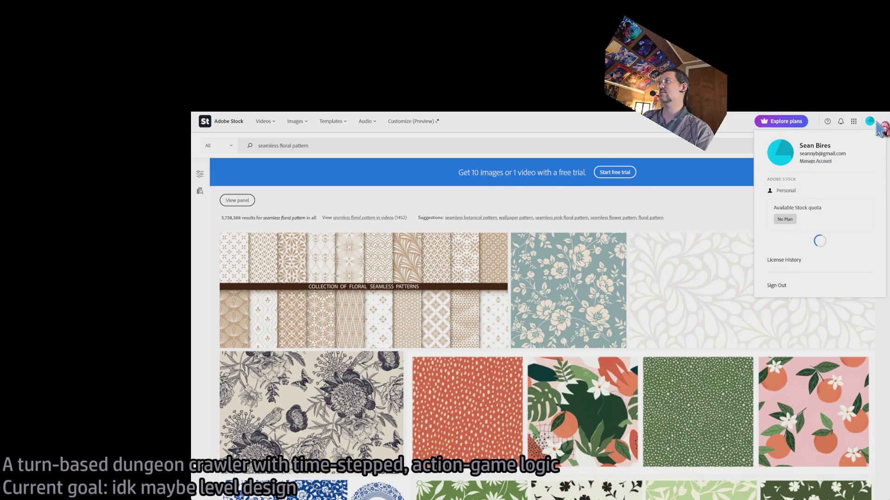
# Review Adobe Stock's subscription plans from US$29.99/mo, then go back to Google's results.
pyautogui.click(787, 126)
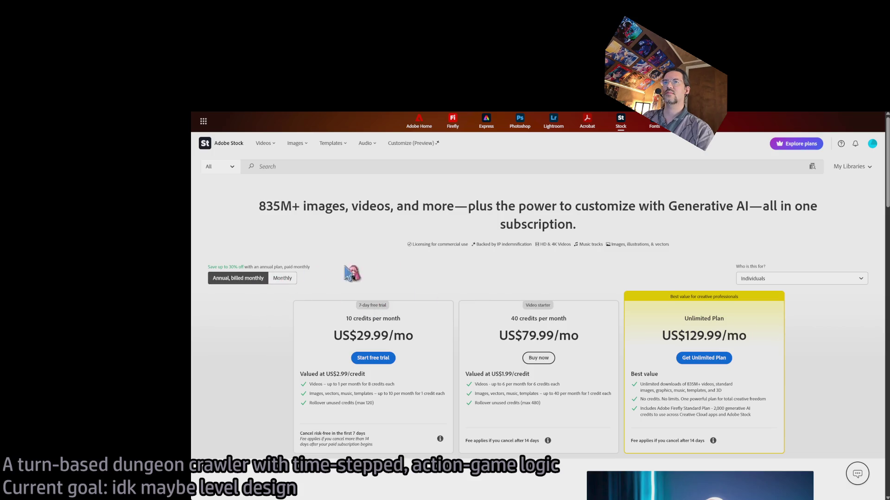
pyautogui.scroll(-2, 420, 266)
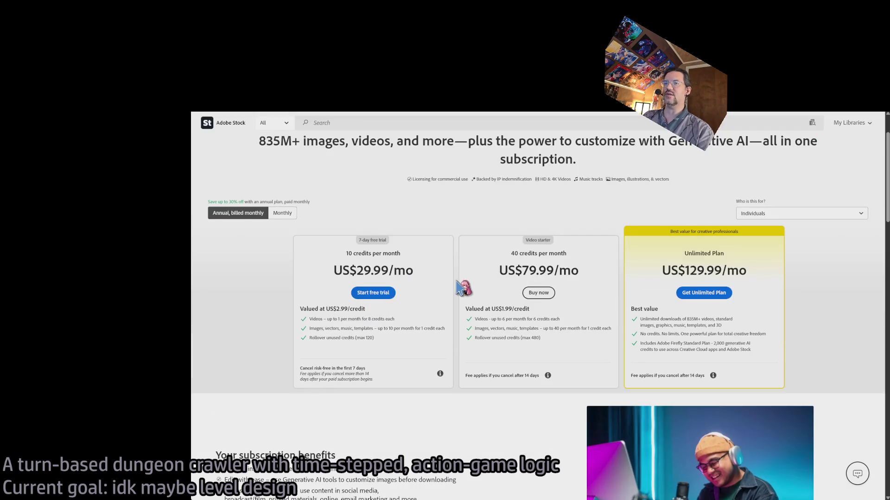
pyautogui.scroll(-5, 464, 289)
pyautogui.scroll(-6, 533, 324)
pyautogui.scroll(13, 266, 369)
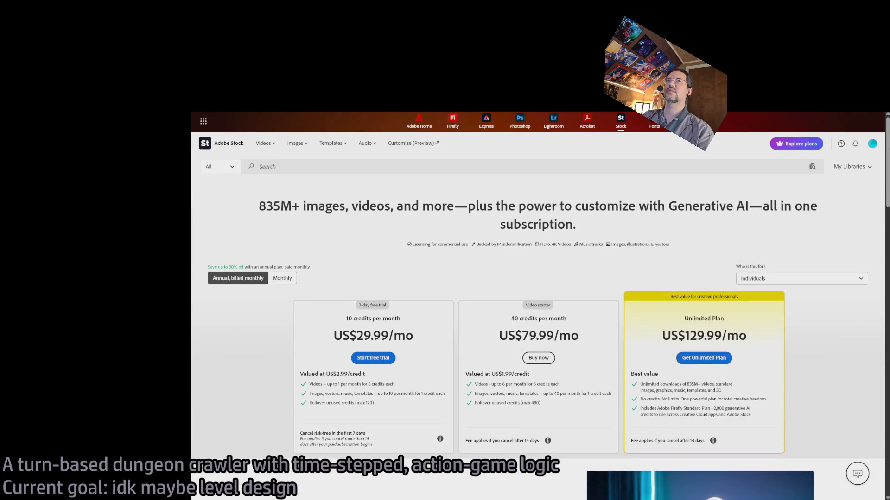
pyautogui.hotkey('alt', 'Left')
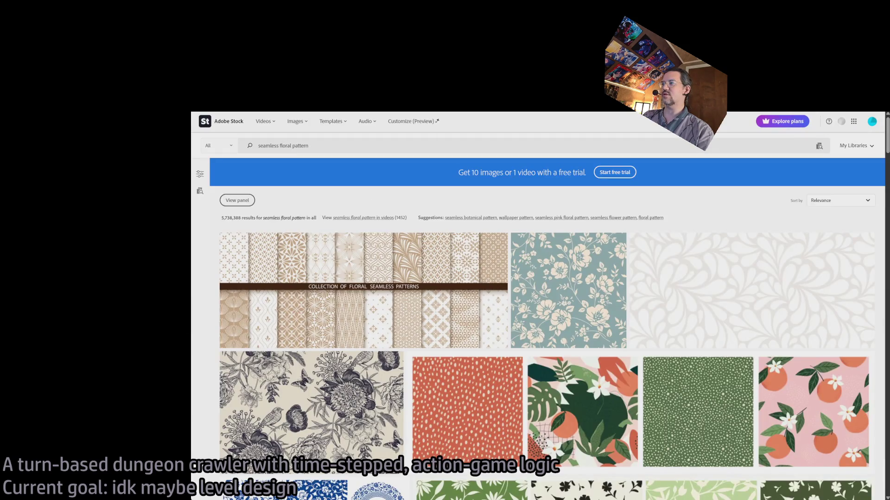
pyautogui.hotkey('alt', 'Left')
pyautogui.scroll(-3, 431, 253)
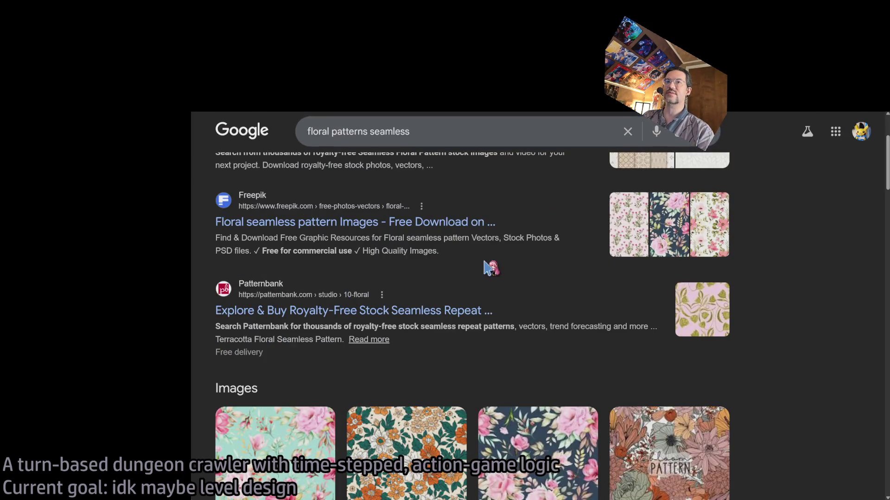
# Browse Freepik's floral seamless patterns and its plans from $7.50/month, then return to Google.
pyautogui.click(396, 227)
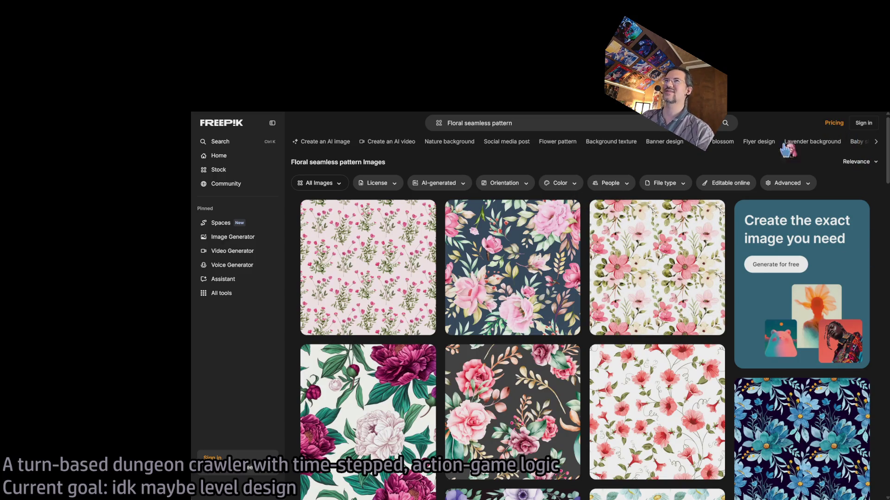
pyautogui.click(512, 267)
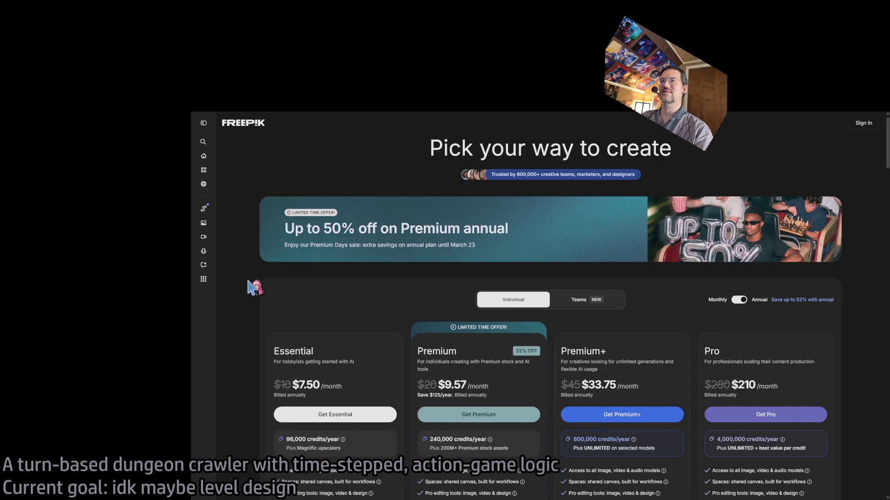
pyautogui.scroll(-2, 251, 285)
pyautogui.scroll(-2, 254, 366)
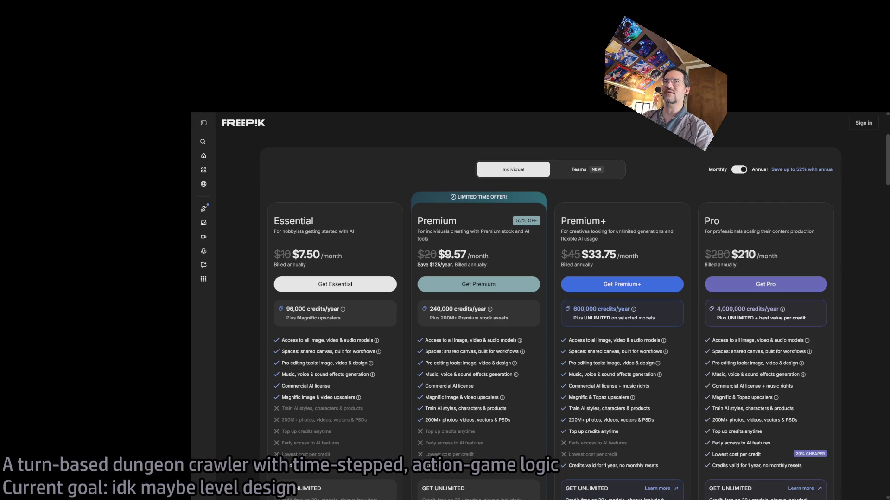
pyautogui.hotkey('alt', 'Left')
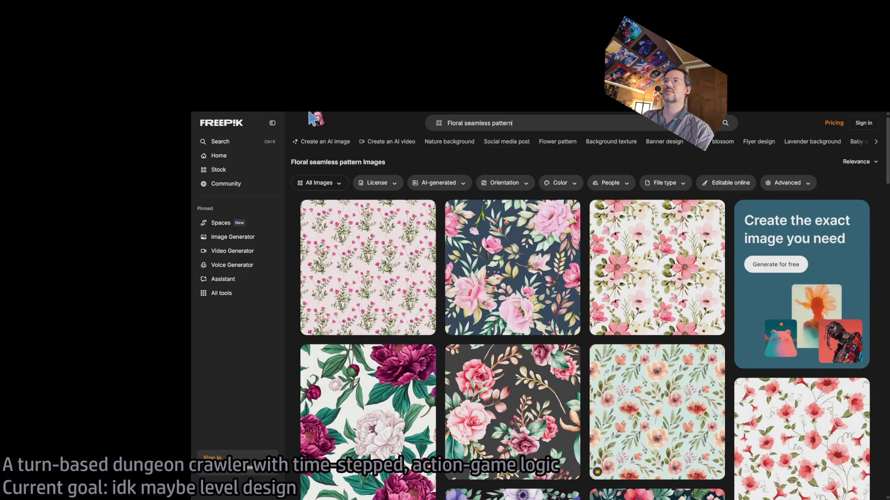
pyautogui.hotkey('alt', 'Left')
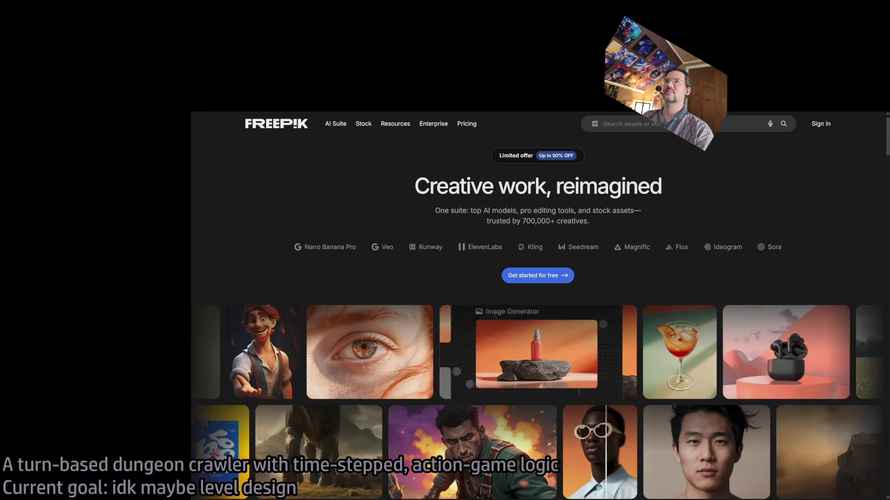
pyautogui.hotkey('alt', 'Right')
pyautogui.hotkey('alt', 'Left')
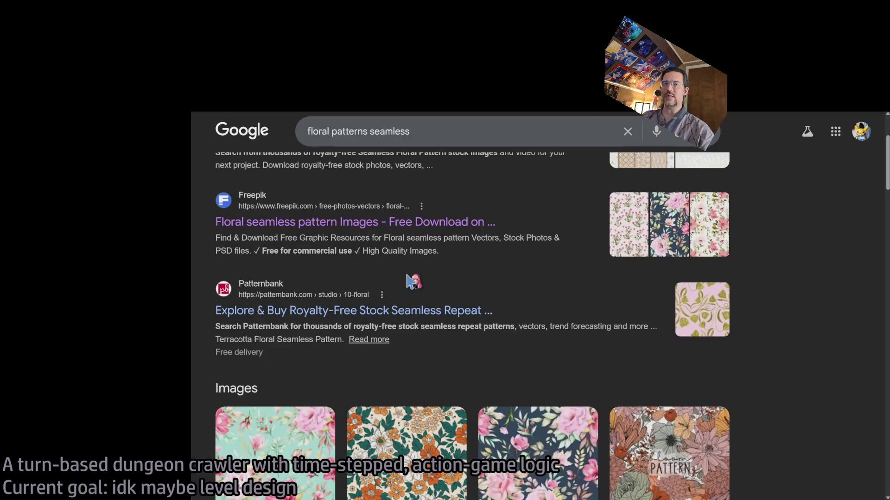
# Scroll Google's 'floral patterns seamless' results past Popular products down to the Etsy result.
pyautogui.scroll(-5, 608, 326)
pyautogui.scroll(-3, 767, 383)
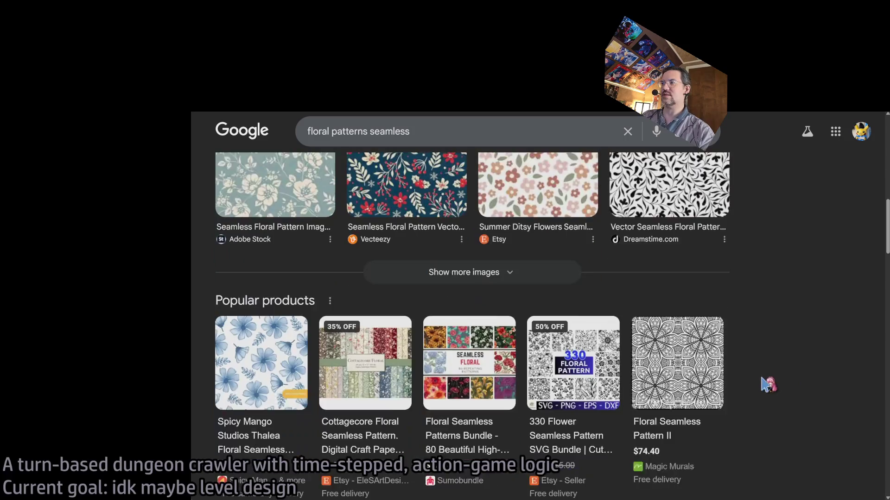
pyautogui.scroll(-5, 779, 363)
pyautogui.scroll(-4, 779, 365)
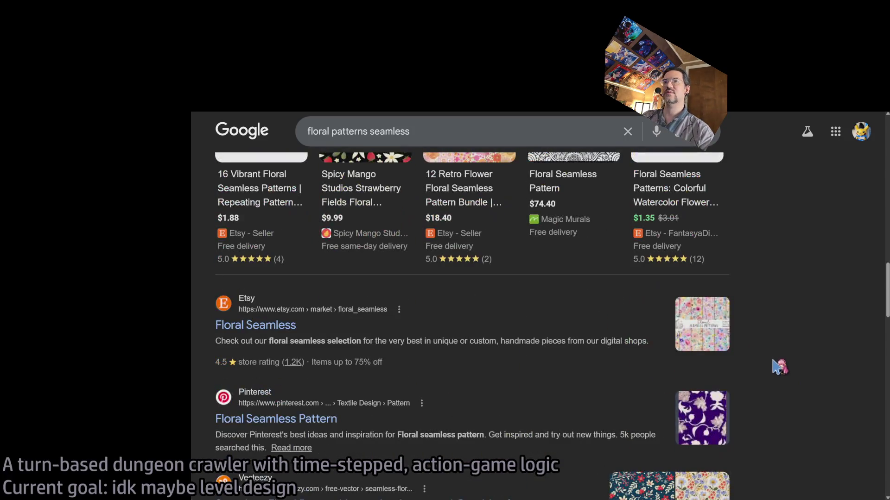
pyautogui.scroll(-1, 491, 346)
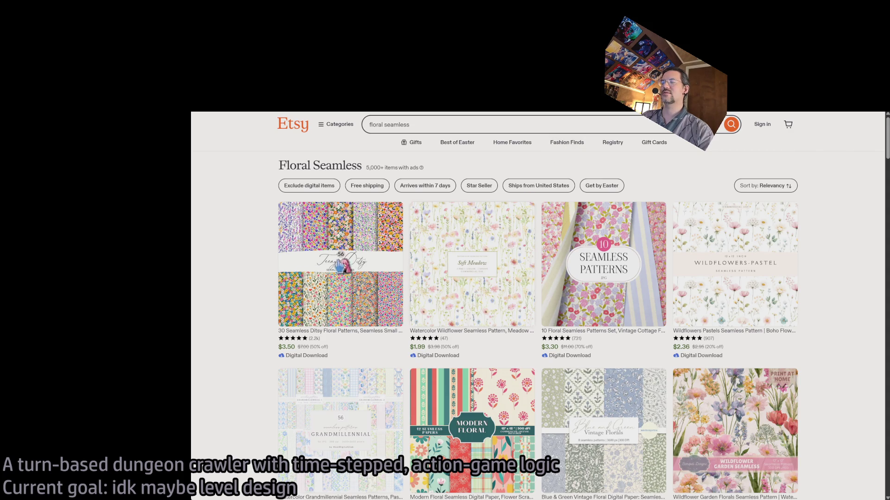
# Open Etsy's '270 Florals Seamless pattern' SVG bundle listing, a $2.60 digital download.
pyautogui.scroll(-10, 262, 315)
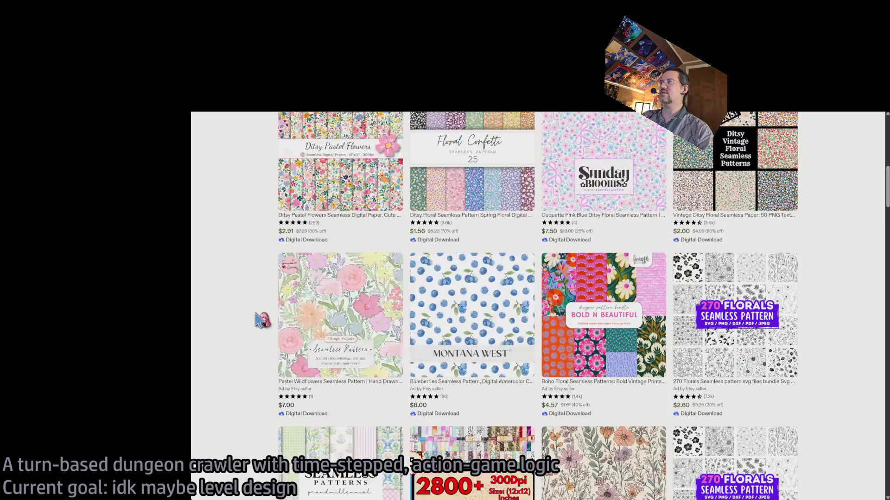
pyautogui.click(761, 292)
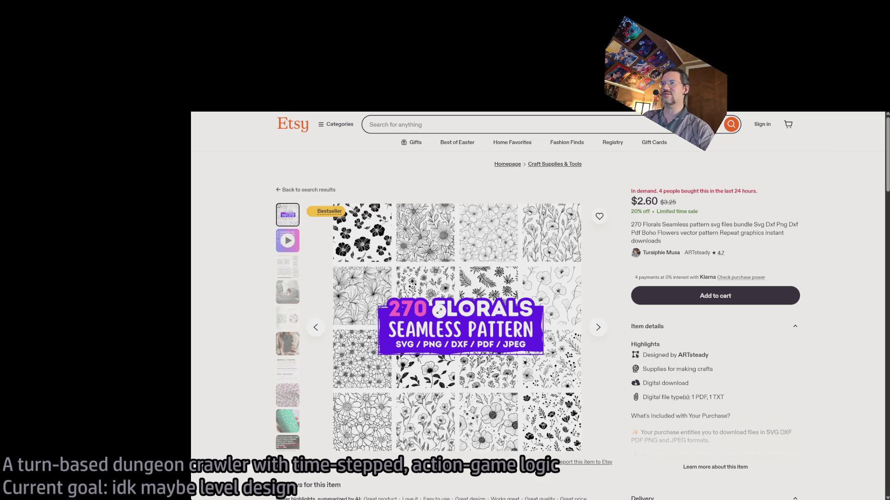
# View the 270 Florals seamless-guide, transparent-background and red rose fabric sample images.
pyautogui.click(295, 275)
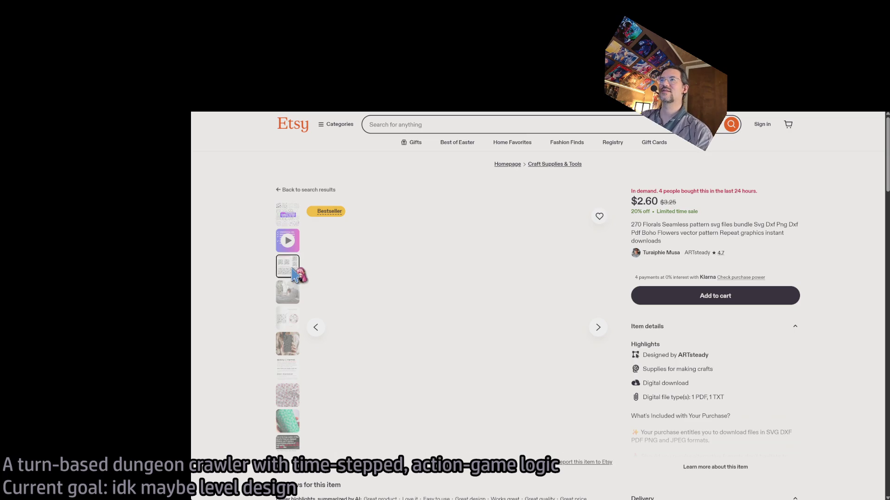
pyautogui.click(289, 318)
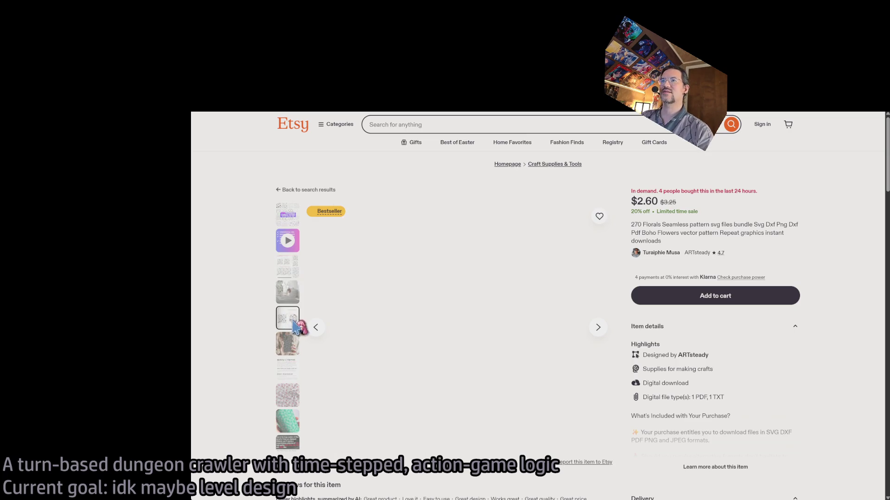
pyautogui.click(280, 353)
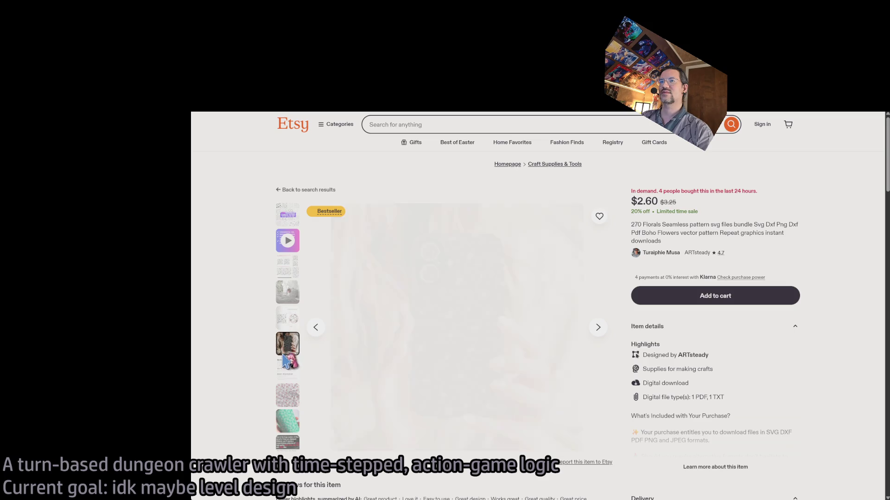
pyautogui.click(287, 395)
pyautogui.scroll(-1, 291, 378)
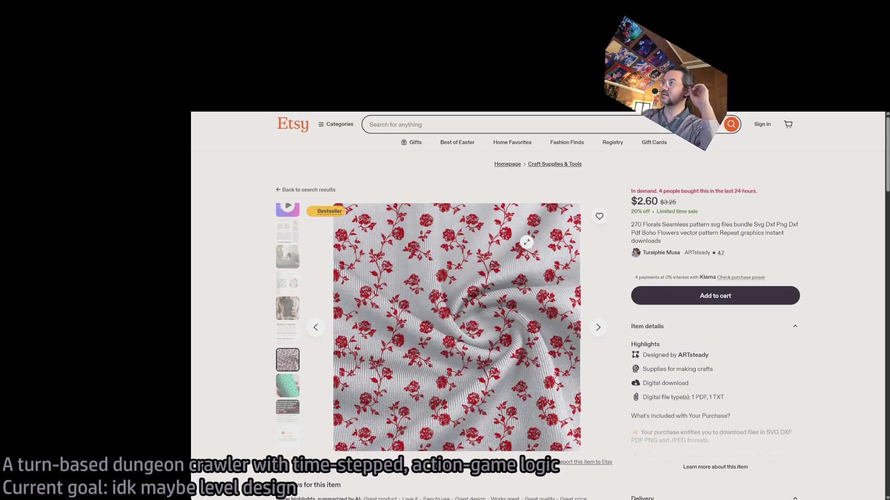
pyautogui.scroll(-3, 306, 355)
pyautogui.scroll(3, 291, 315)
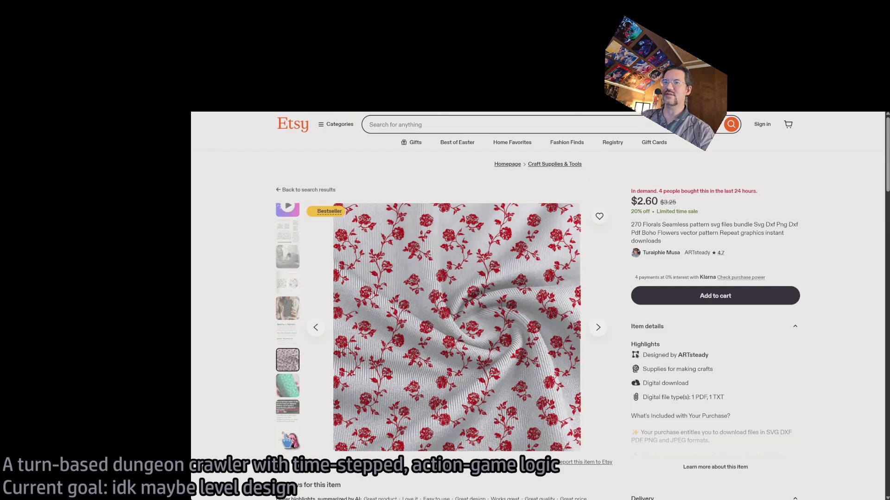
# Continue to the green cup mockup and transparent-background diagram, then scroll down to the reviews.
pyautogui.click(288, 412)
pyautogui.click(288, 385)
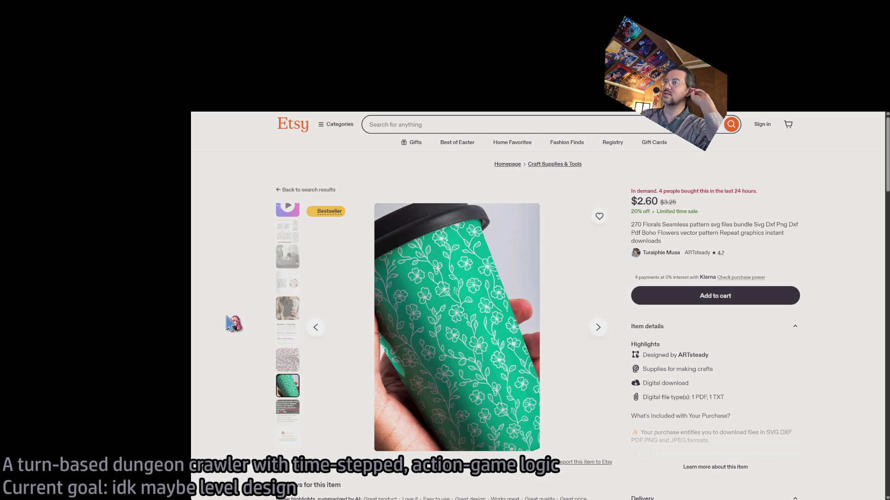
pyautogui.scroll(-2, 436, 281)
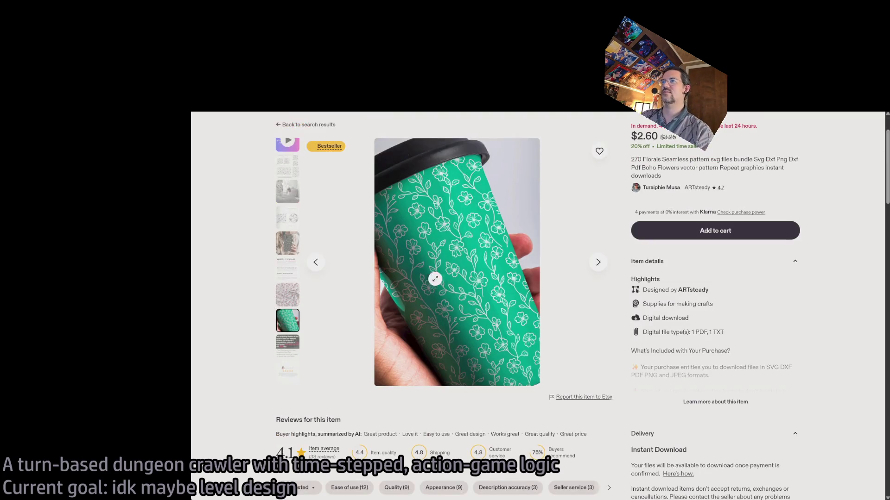
pyautogui.click(288, 165)
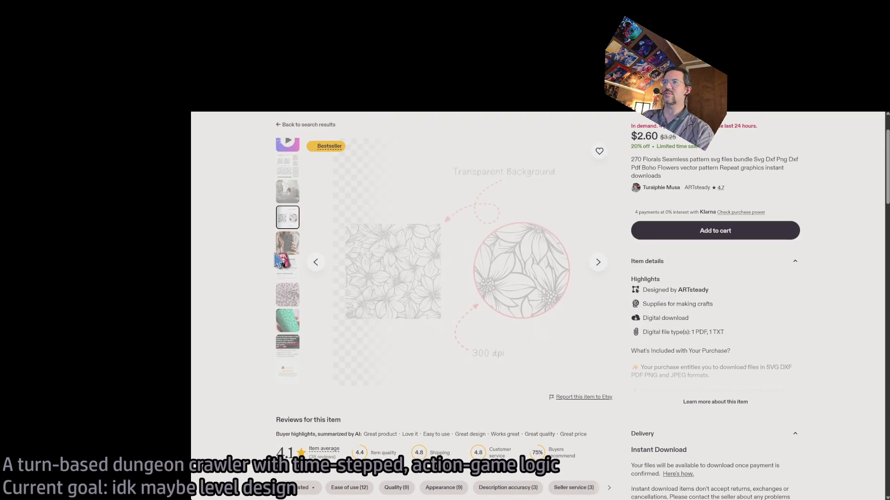
pyautogui.scroll(-5, 412, 360)
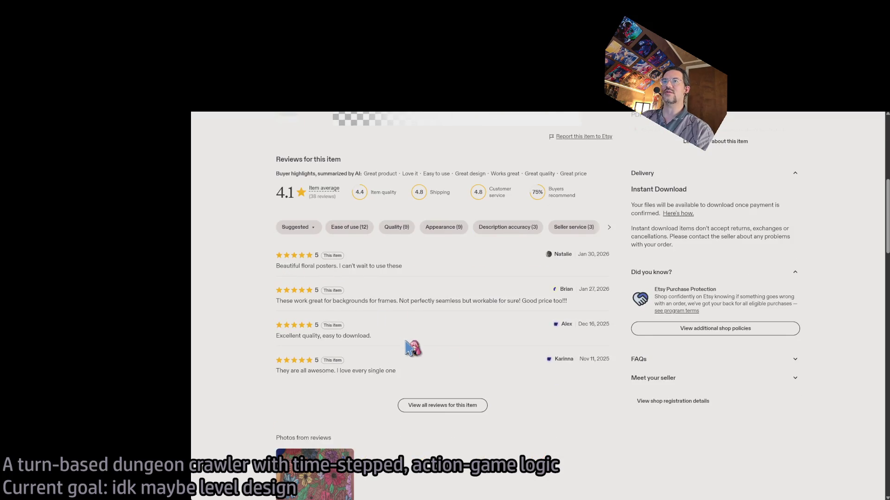
pyautogui.scroll(-12, 411, 346)
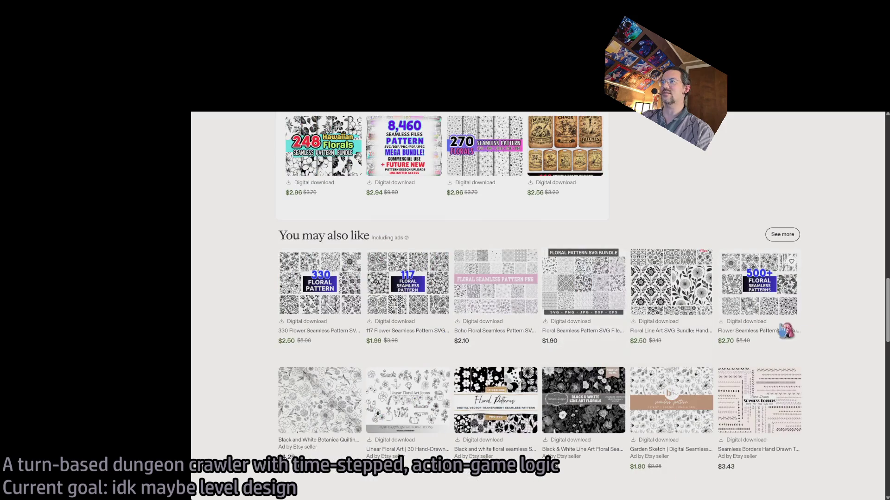
# Go back to the floral seamless search results and open a new Chrome tab.
pyautogui.press('Home')
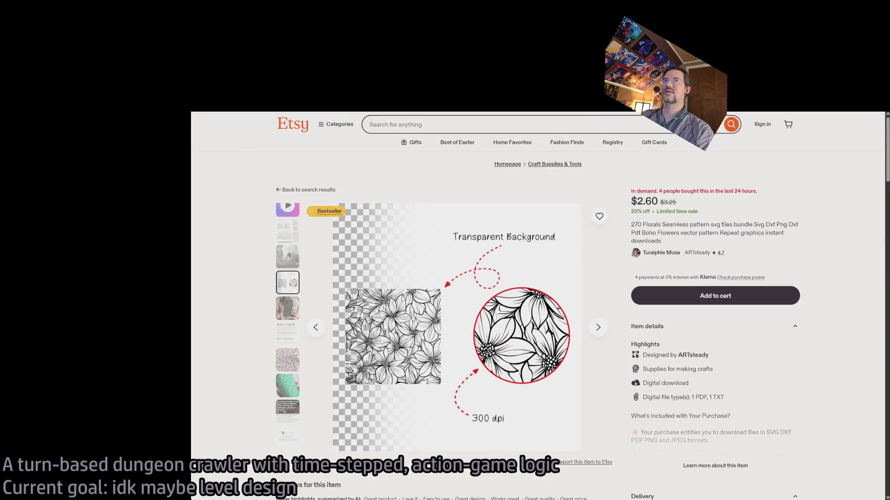
pyautogui.hotkey('alt', 'Left')
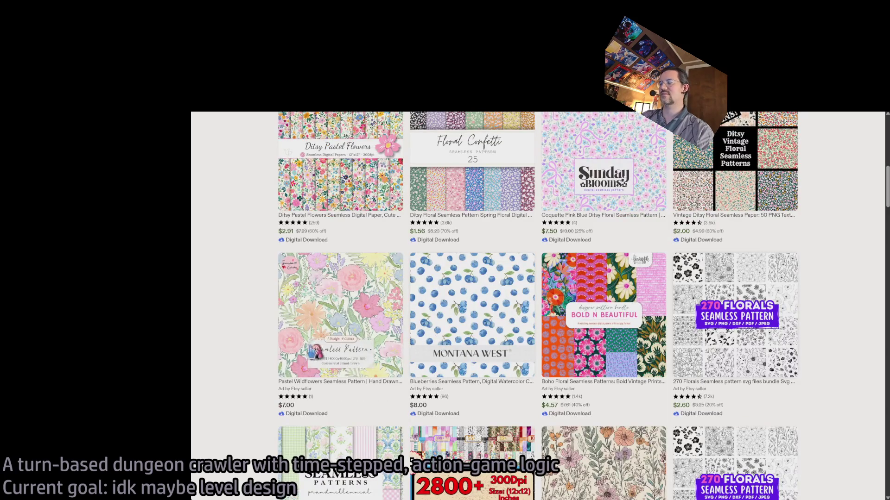
pyautogui.scroll(-3, 824, 440)
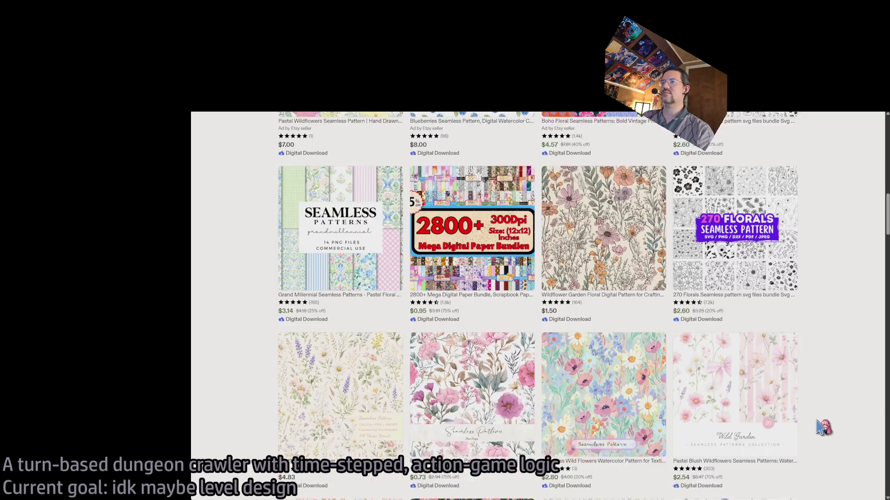
pyautogui.press('Home')
pyautogui.hotkey('ctrl', 't')
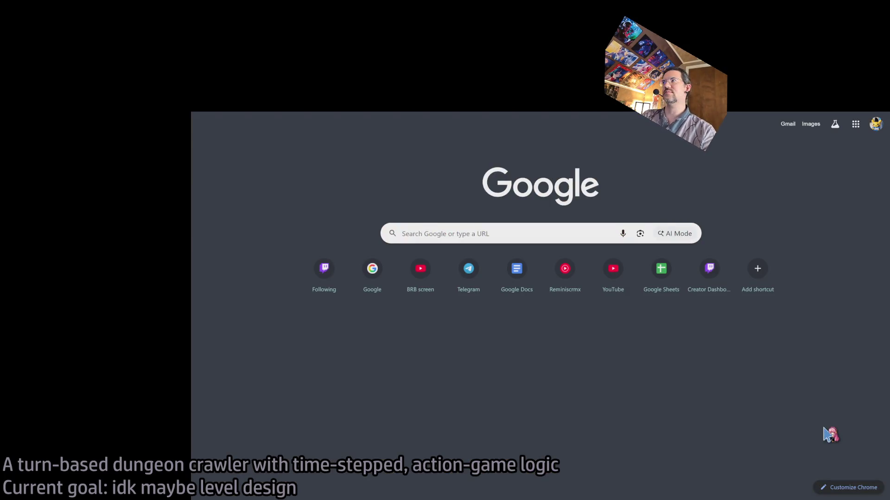
# Search Google for 'texture assets library reddit' and switch to the r/gamedev free texture sources thread.
pyautogui.write('texture assets')
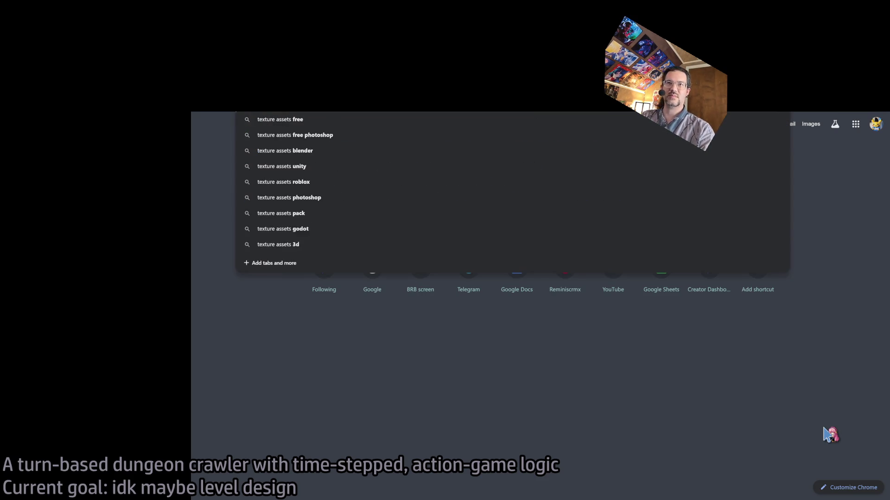
pyautogui.write(' library reddit')
pyautogui.press('Return')
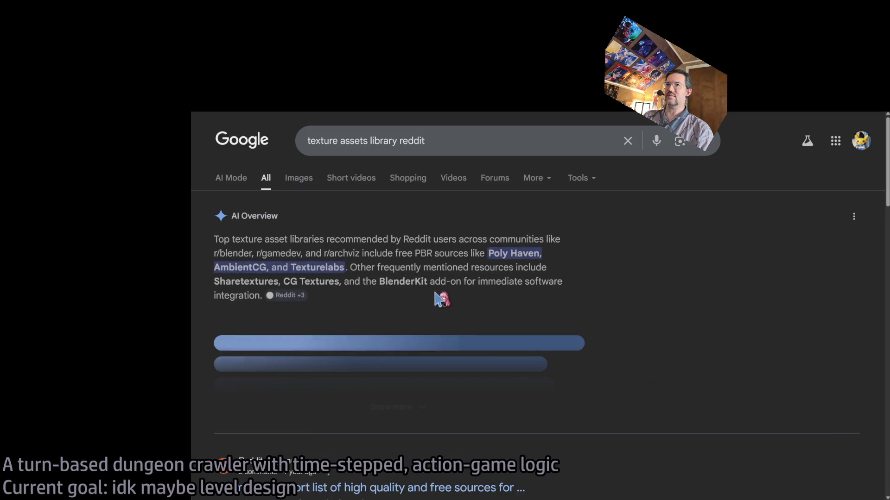
pyautogui.scroll(-4, 444, 301)
pyautogui.middleClick(440, 294)
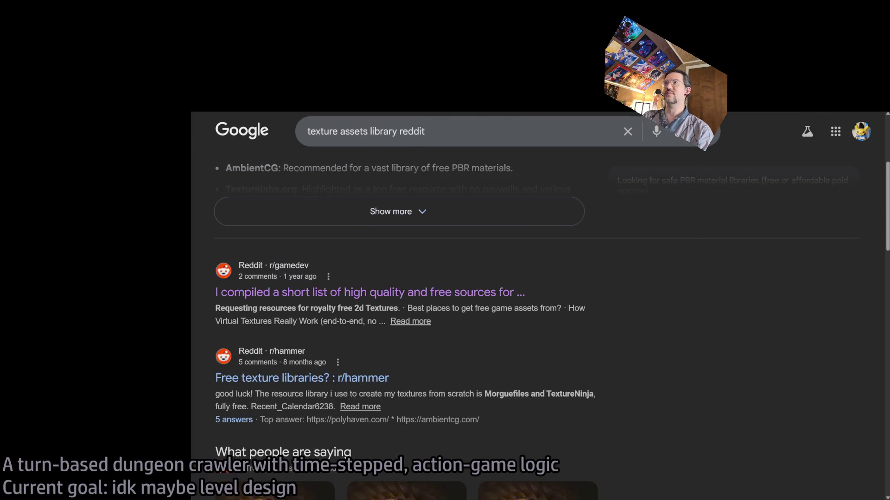
pyautogui.hotkey('ctrl', 'Tab')
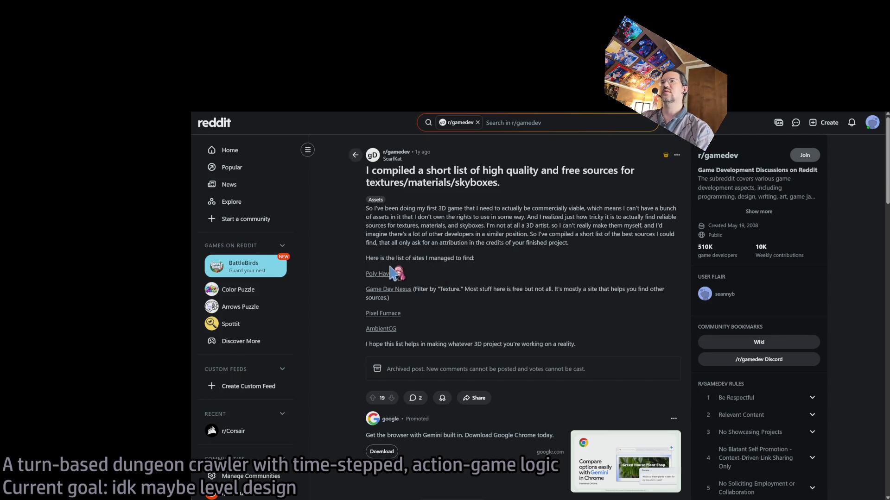
# Follow the post's 'Game Dev Nexus' link to its Assets directory page.
pyautogui.click(388, 290)
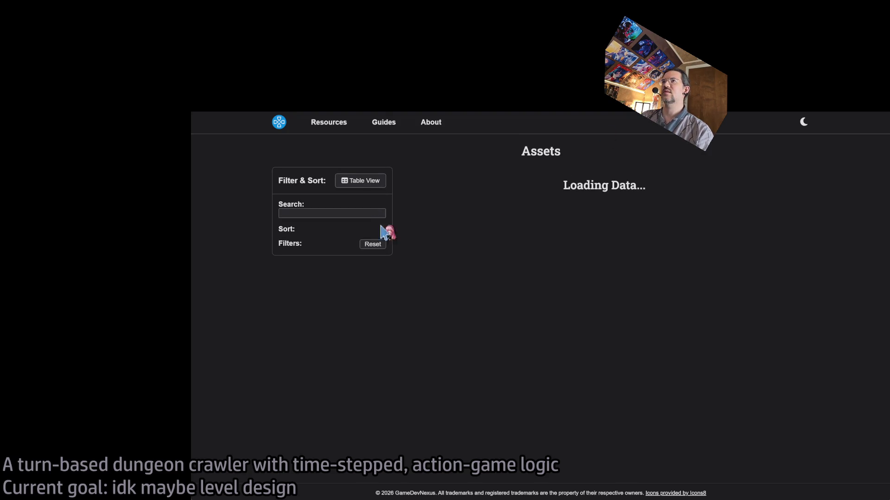
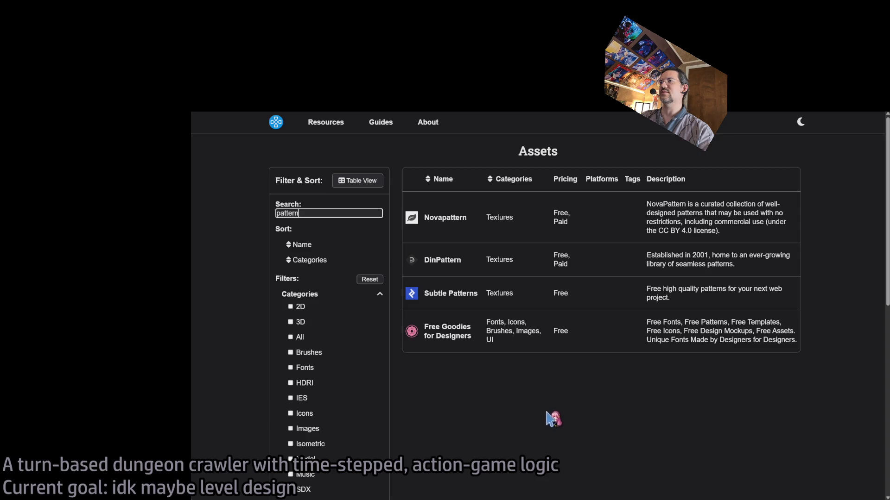
# Open the Subtle Patterns site from the Assets table, going back and forward once.
pyautogui.click(461, 293)
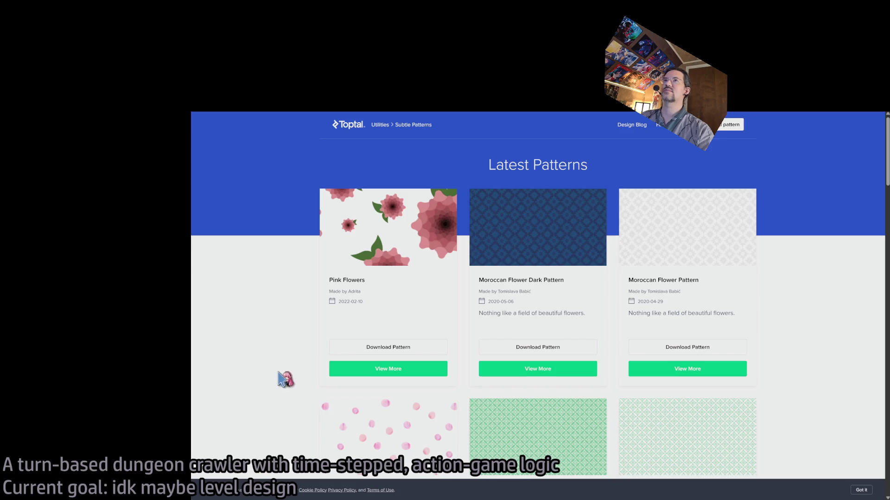
pyautogui.hotkey('alt', 'Left')
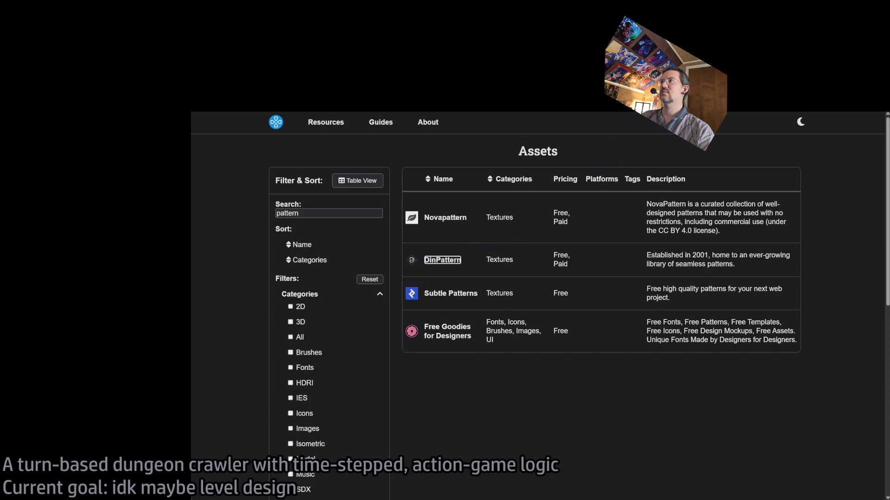
pyautogui.hotkey('alt', 'Right')
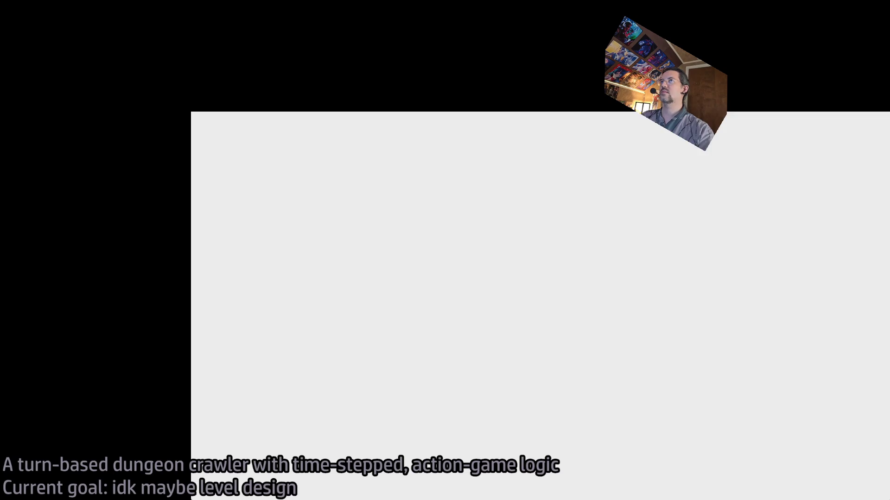
# Scroll through the Latest Patterns page, then follow the link to Toptal's main site.
pyautogui.scroll(-4, 783, 321)
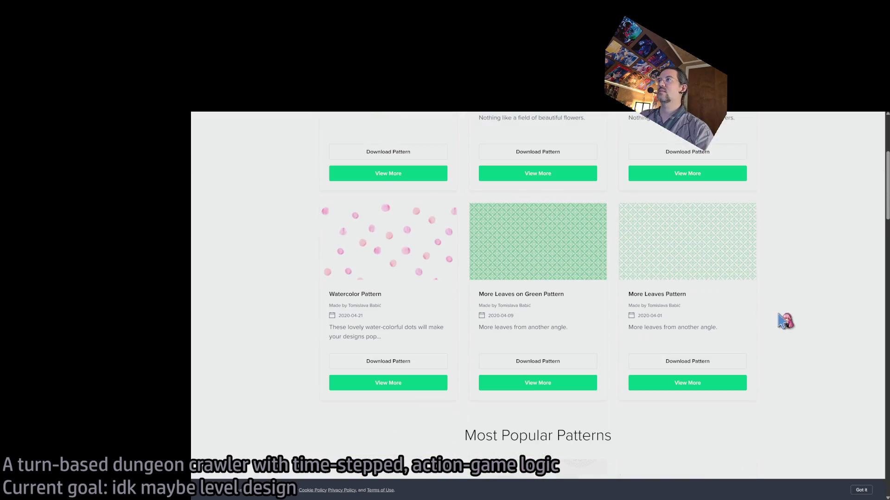
pyautogui.scroll(-3, 783, 321)
pyautogui.scroll(7, 783, 321)
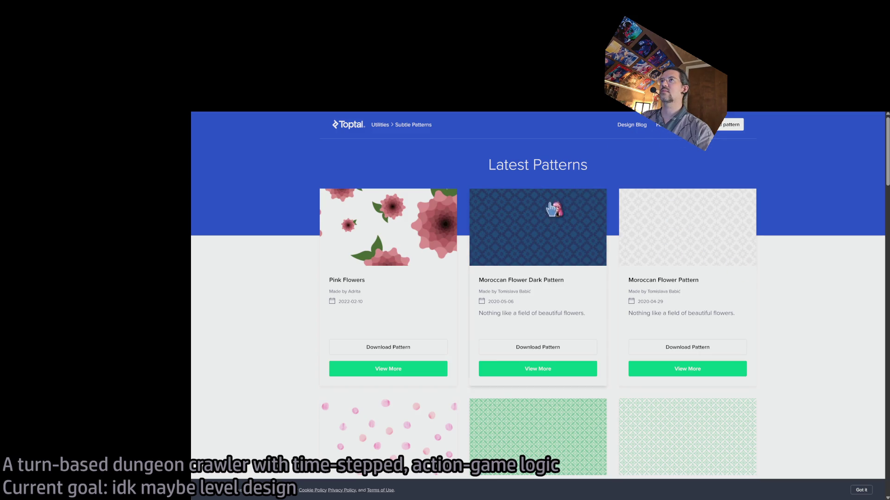
pyautogui.scroll(-15, 614, 290)
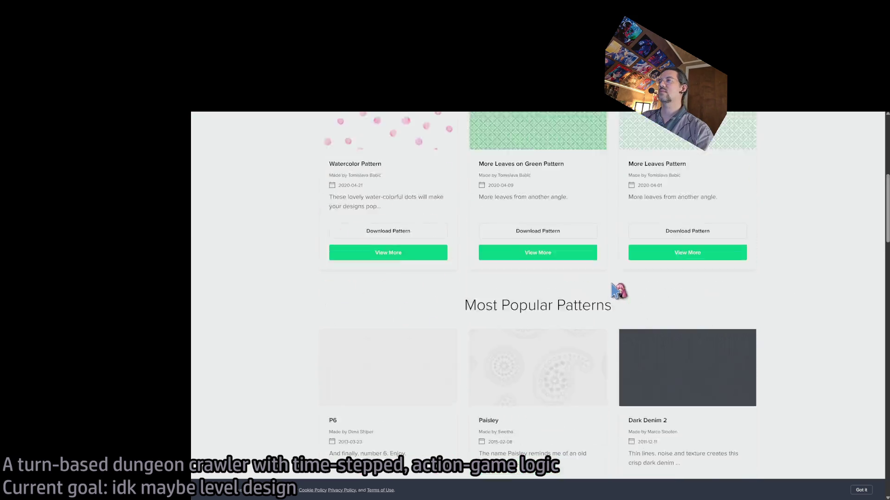
pyautogui.scroll(4, 614, 291)
pyautogui.scroll(5, 615, 290)
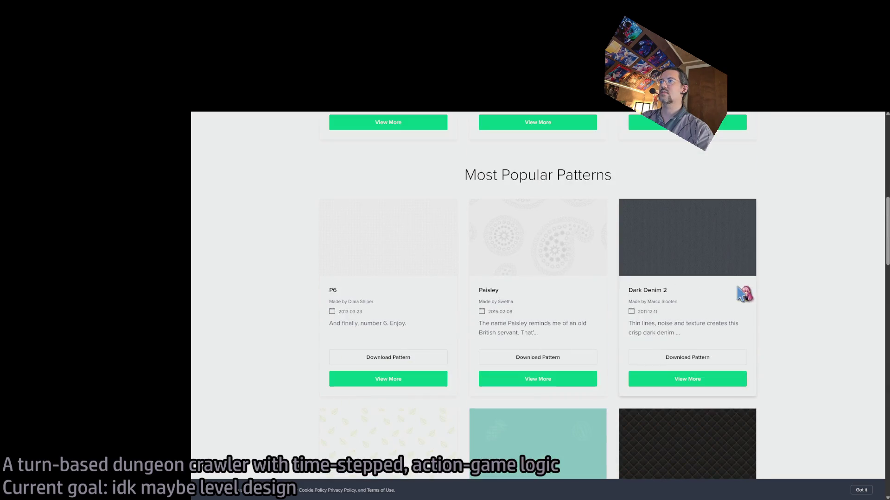
pyautogui.scroll(15, 751, 296)
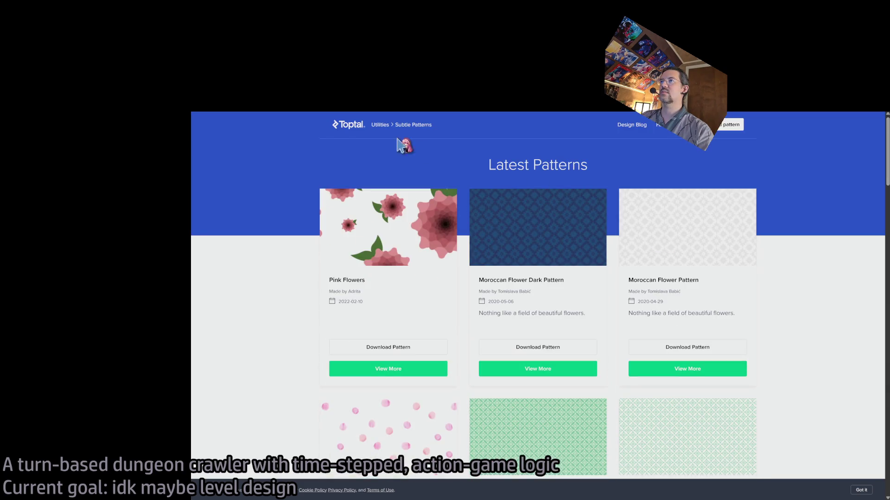
pyautogui.click(354, 126)
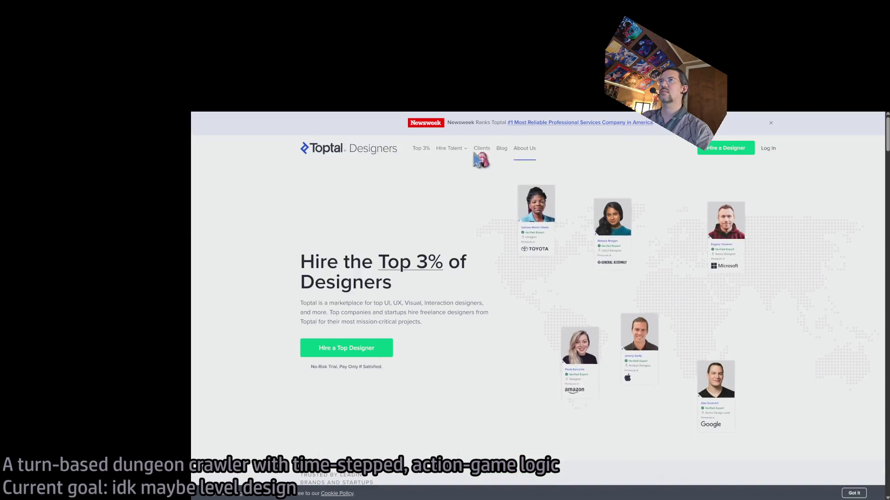
# Return to the Subtle Patterns page and scroll over its latest patterns.
pyautogui.hotkey('alt', 'Left')
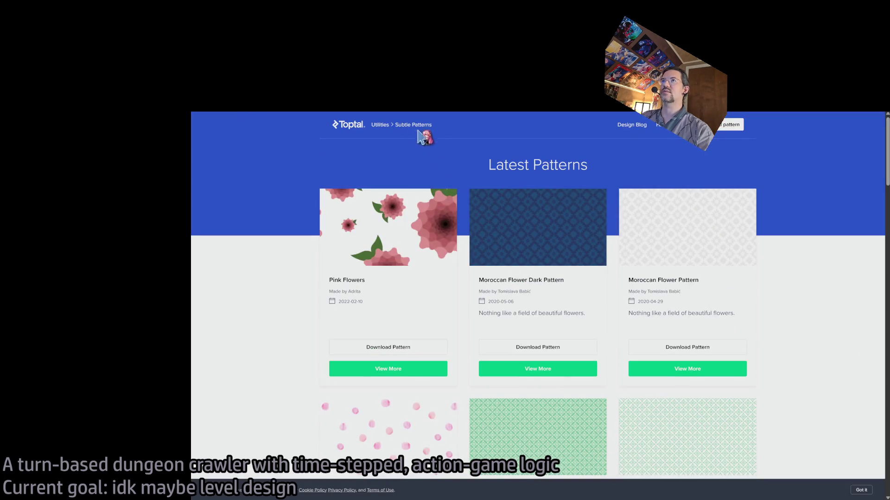
pyautogui.scroll(-14, 785, 342)
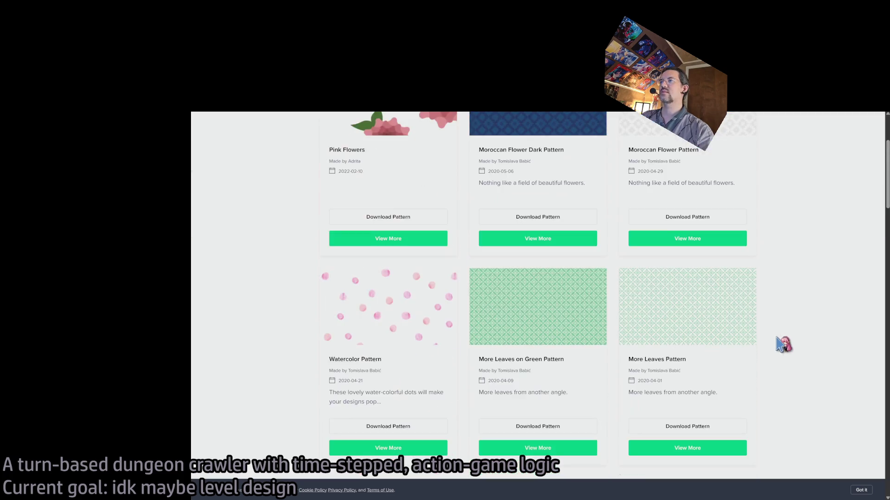
pyautogui.scroll(14, 785, 342)
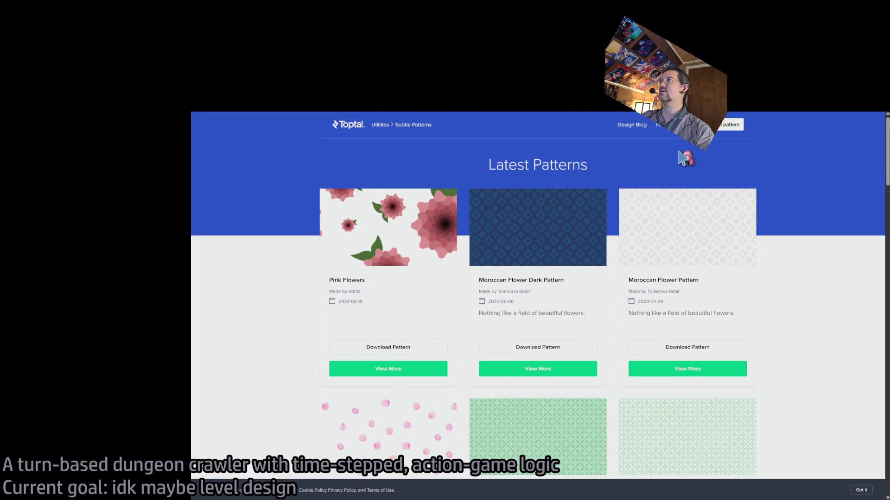
pyautogui.scroll(-20, 771, 352)
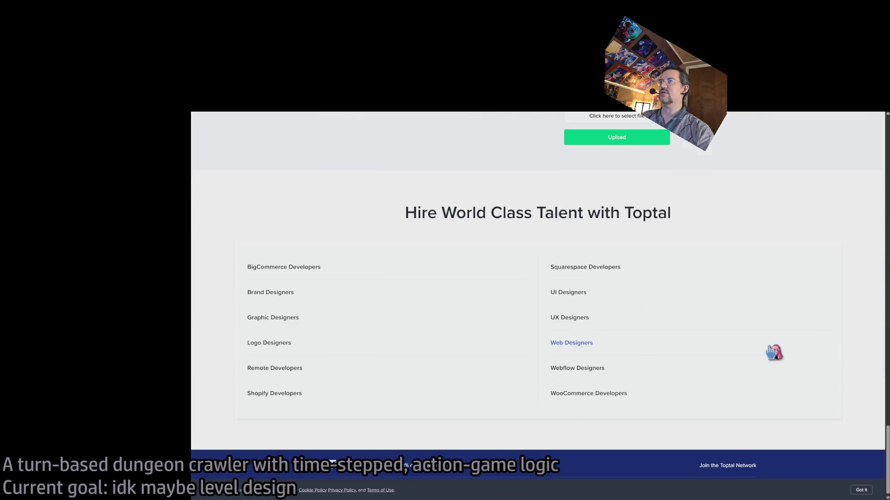
pyautogui.scroll(7, 772, 352)
pyautogui.scroll(5, 773, 349)
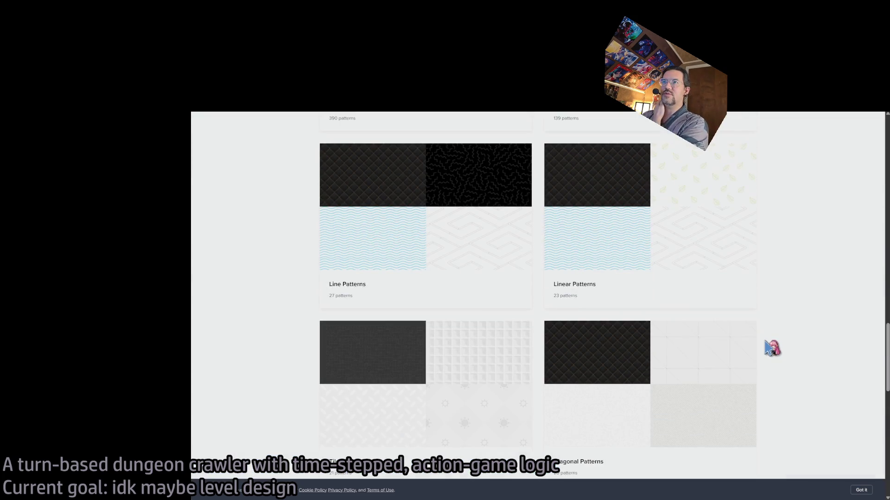
pyautogui.scroll(-7, 781, 340)
pyautogui.scroll(10, 782, 343)
pyautogui.scroll(10, 783, 343)
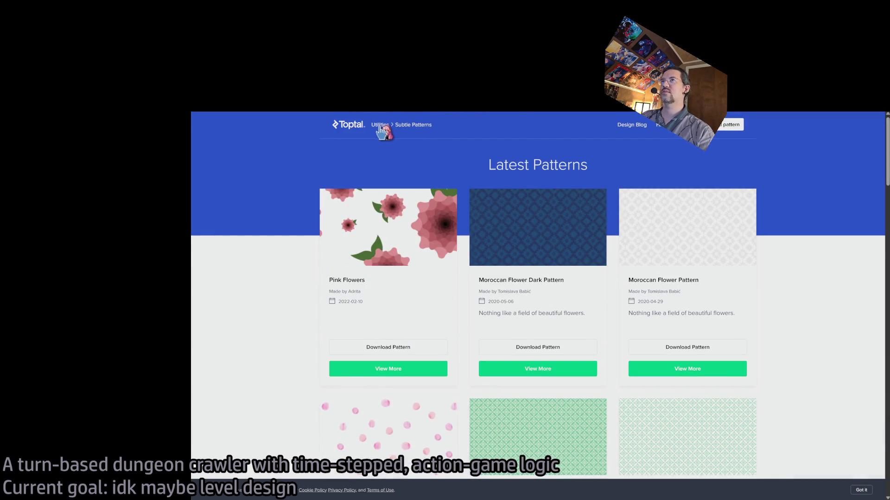
# Glance at Toptal's Utilities page, then open the full listing of all 540 patterns.
pyautogui.click(383, 129)
pyautogui.scroll(-8, 320, 327)
pyautogui.scroll(4, 276, 301)
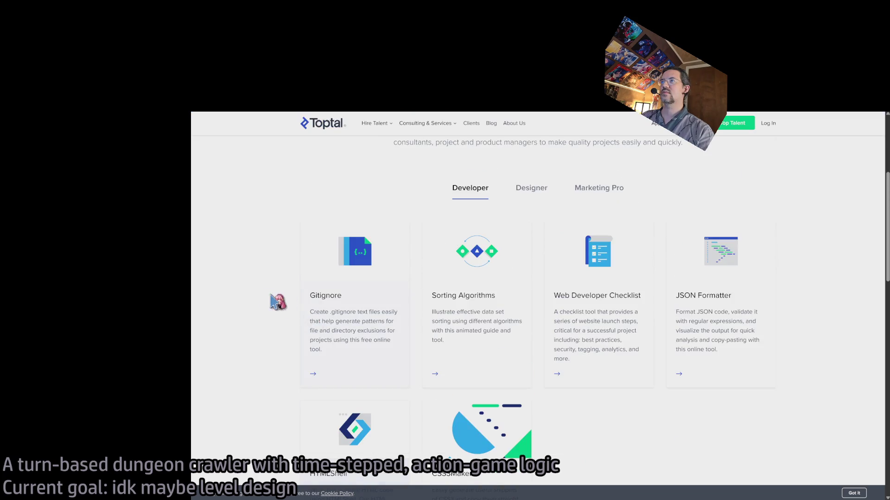
pyautogui.hotkey('alt', 'Left')
pyautogui.scroll(-10, 727, 354)
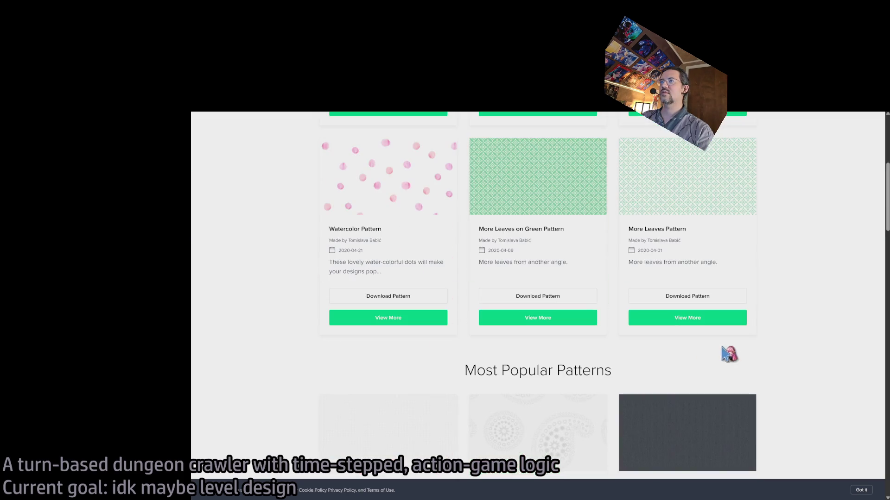
pyautogui.scroll(-7, 728, 334)
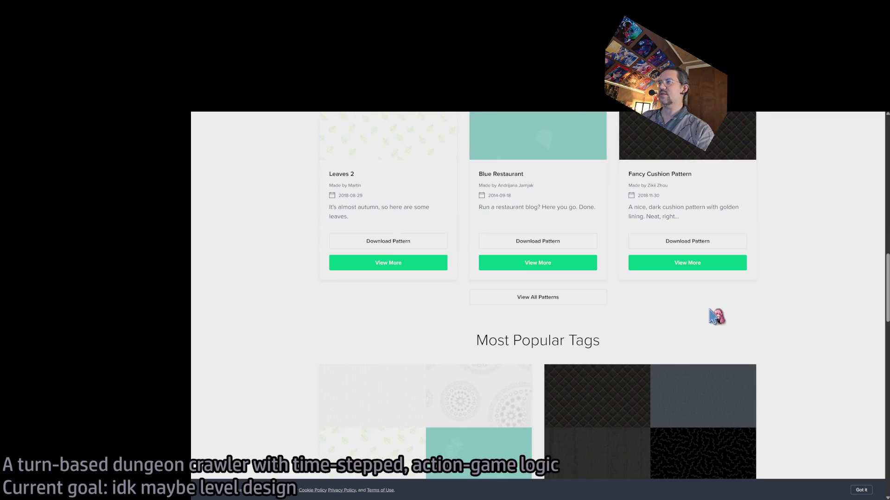
pyautogui.click(523, 296)
# Page through the pattern listing from page 2 to page 5, scrolling each page.
pyautogui.scroll(-14, 791, 362)
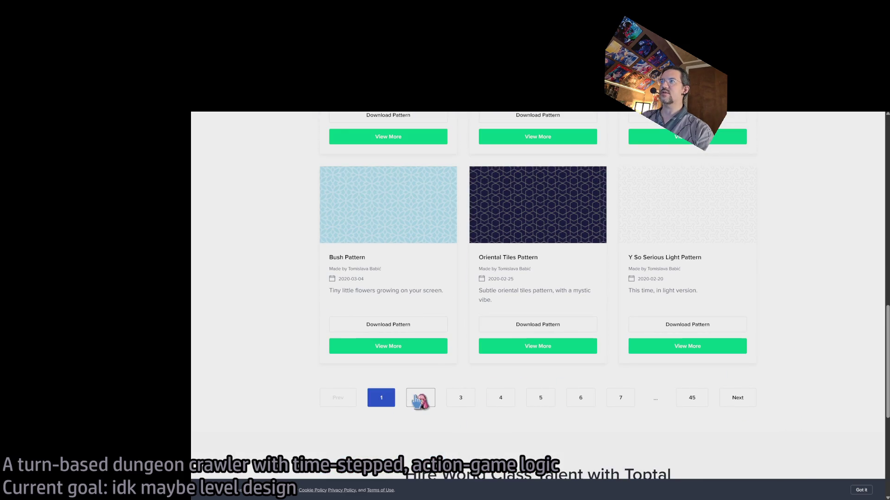
pyautogui.click(420, 398)
pyautogui.scroll(-7, 422, 402)
pyautogui.scroll(-8, 422, 403)
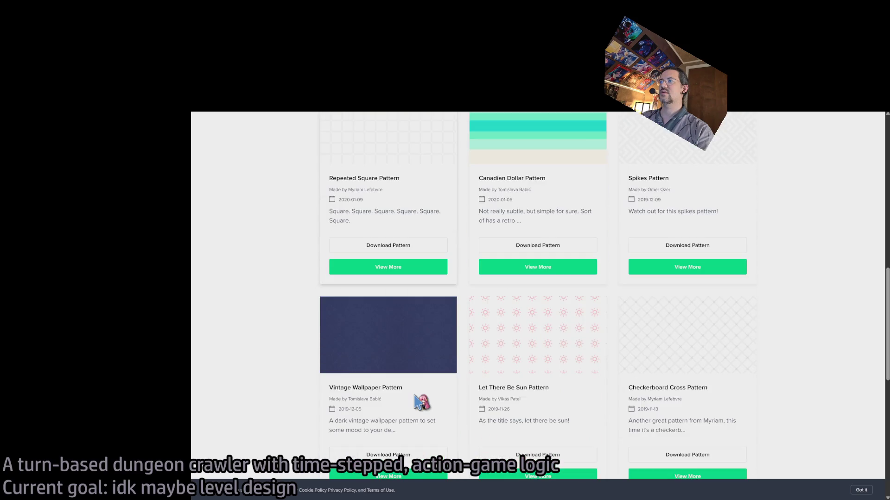
pyautogui.scroll(1, 420, 401)
pyautogui.click(459, 398)
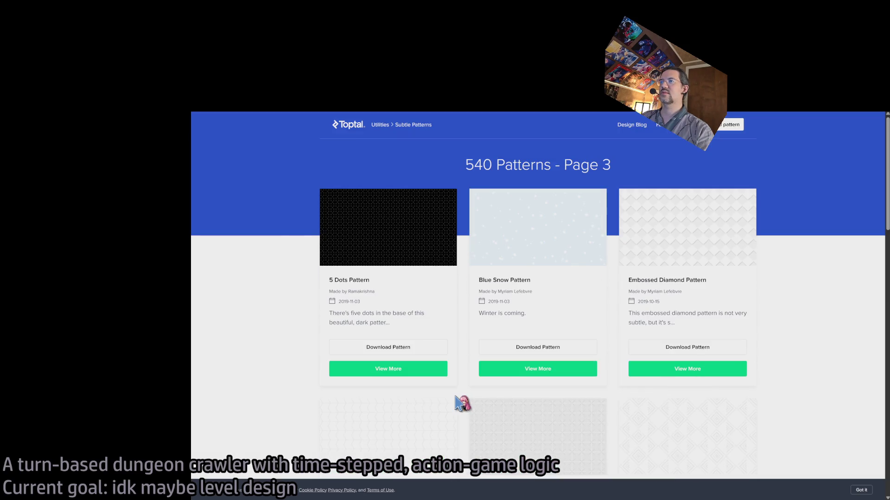
pyautogui.scroll(-10, 461, 402)
pyautogui.scroll(-6, 459, 401)
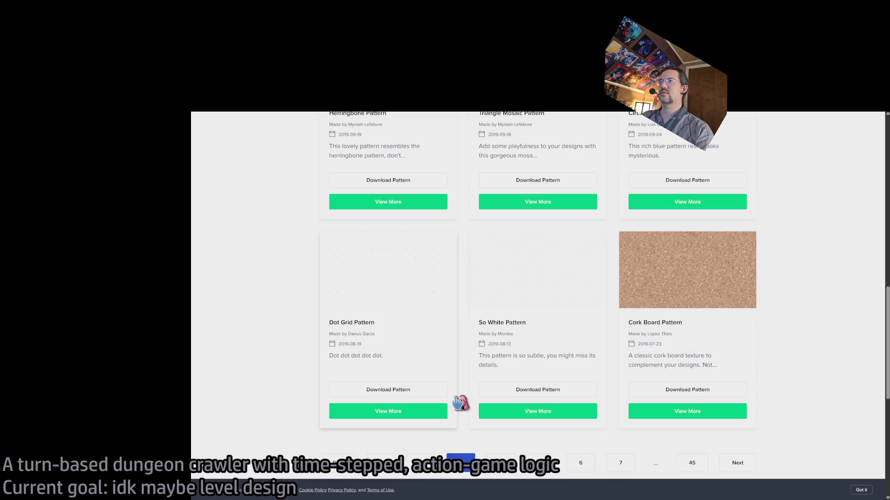
pyautogui.click(503, 335)
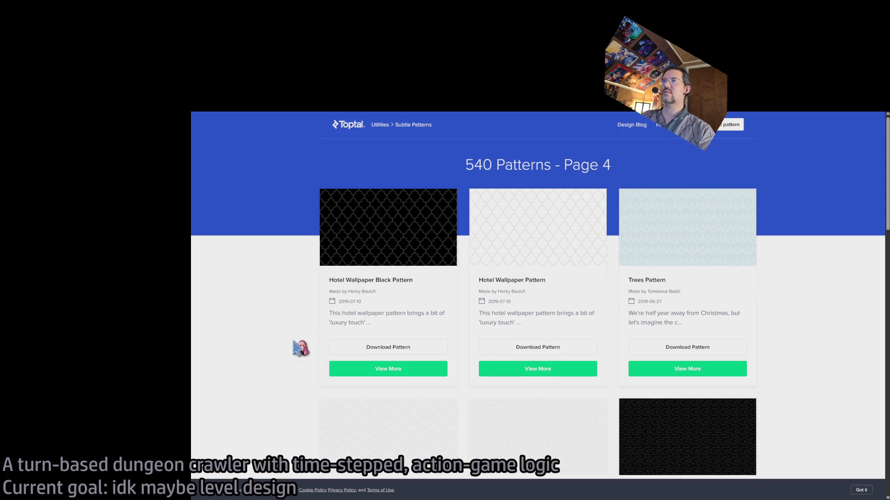
pyautogui.scroll(-4, 287, 341)
pyautogui.scroll(-5, 287, 347)
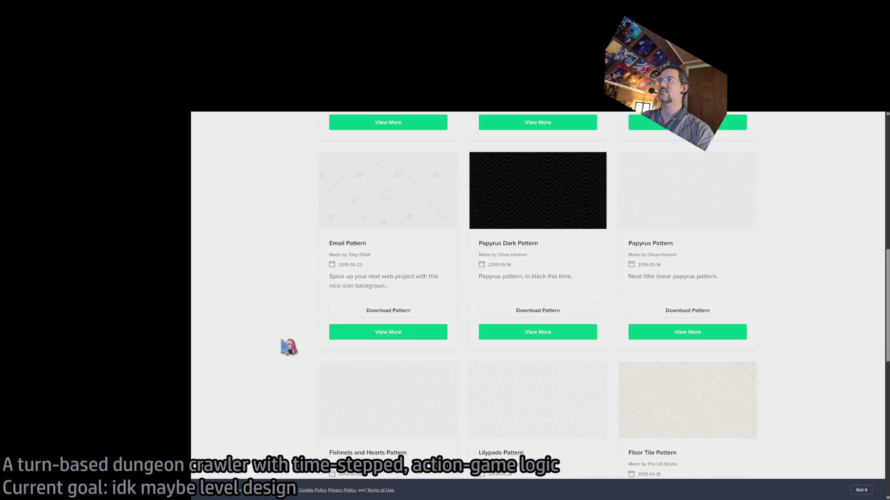
pyautogui.scroll(-3, 287, 348)
pyautogui.scroll(-5, 287, 350)
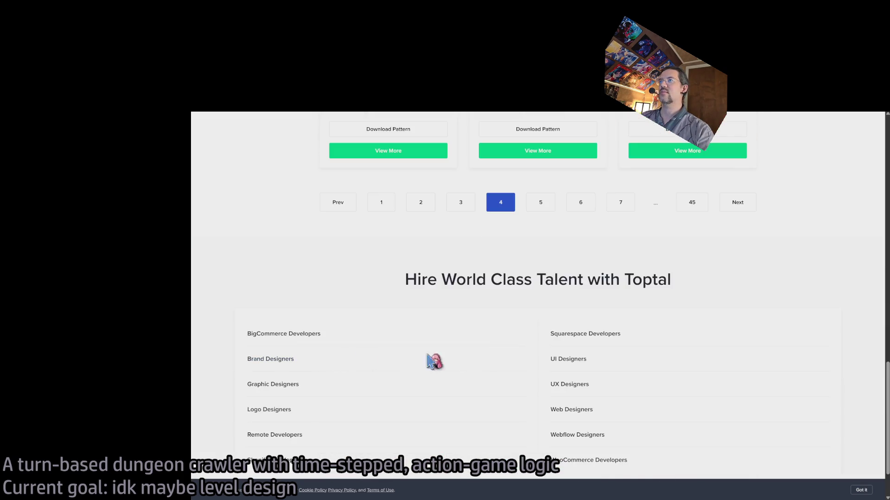
pyautogui.click(542, 203)
pyautogui.scroll(-3, 305, 369)
pyautogui.scroll(-9, 304, 369)
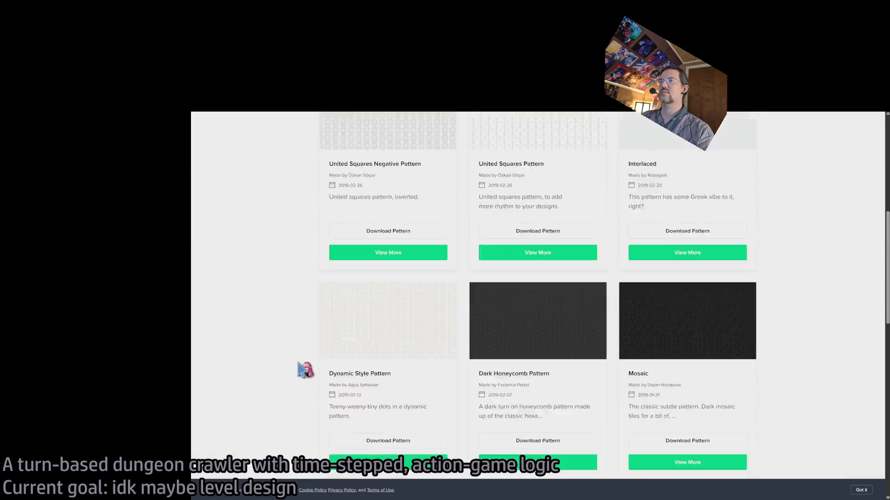
# Continue through pages 6 to 9 of the listing, reviewing the patterns on each.
pyautogui.click(581, 464)
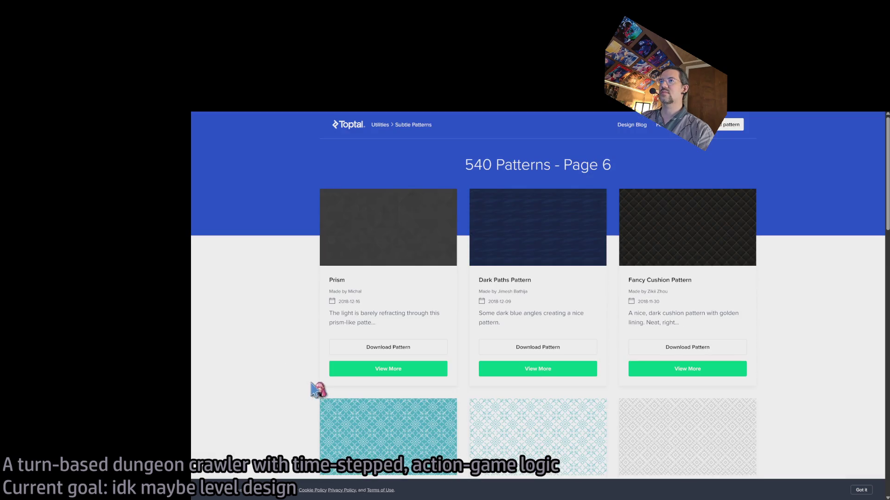
pyautogui.scroll(-4, 284, 386)
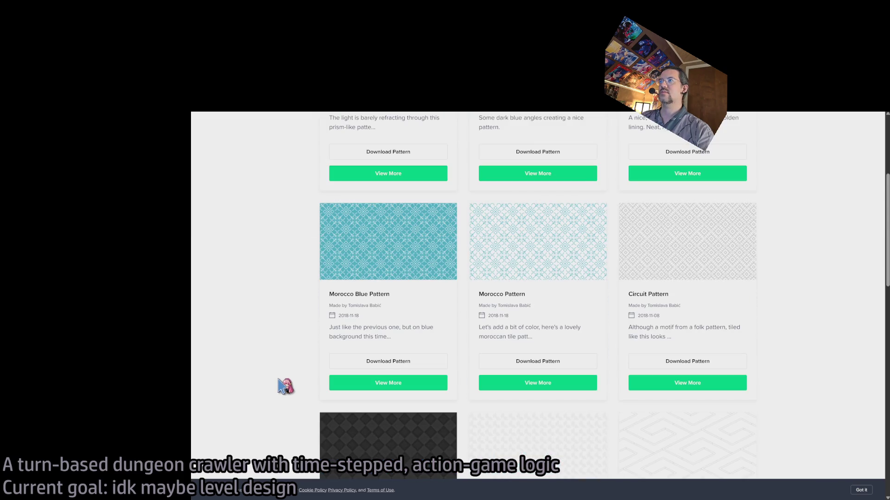
pyautogui.scroll(-4, 284, 386)
pyautogui.scroll(-4, 284, 386)
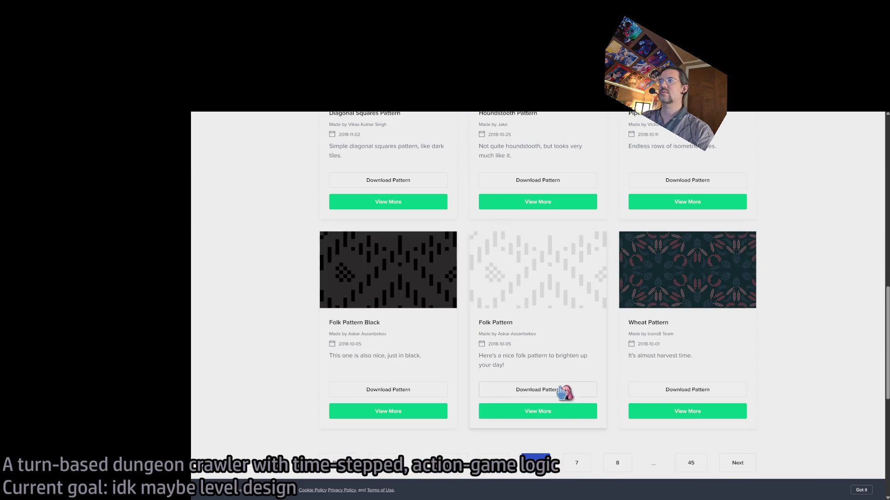
pyautogui.click(574, 463)
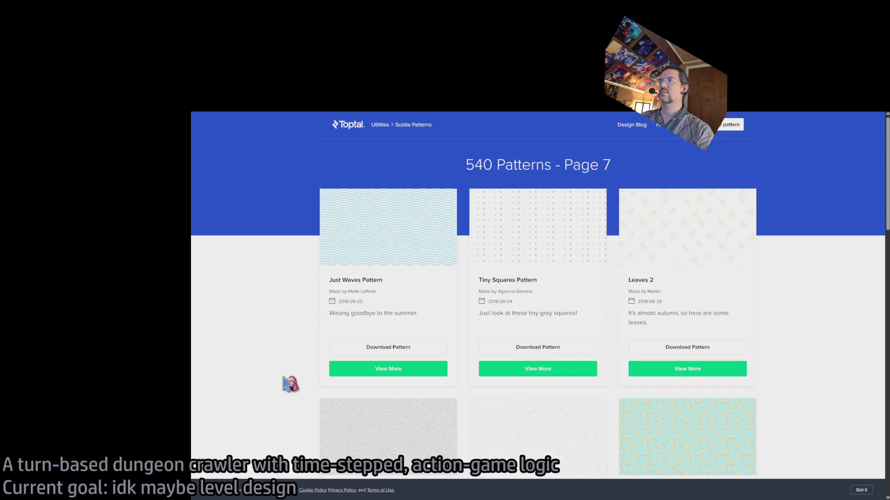
pyautogui.scroll(-4, 284, 379)
pyautogui.scroll(3, 284, 379)
pyautogui.scroll(-8, 284, 379)
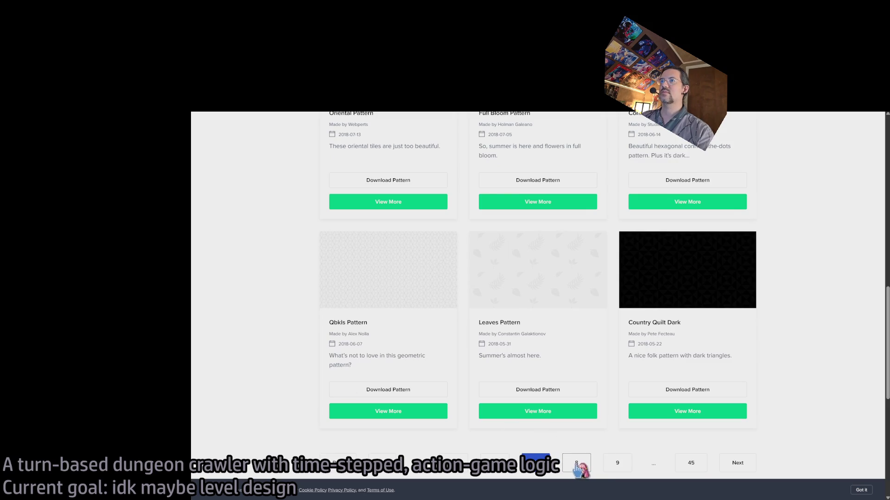
pyautogui.click(576, 467)
pyautogui.scroll(-3, 289, 384)
pyautogui.scroll(-8, 290, 385)
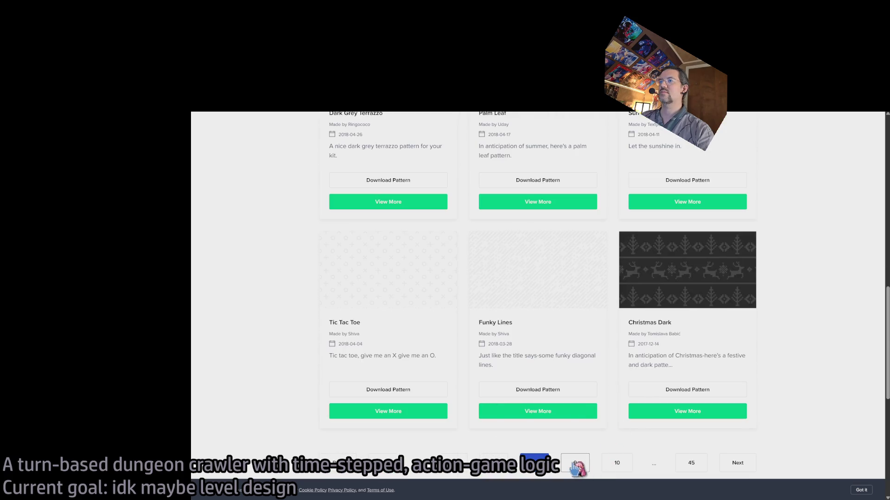
pyautogui.click(575, 464)
pyautogui.scroll(-5, 576, 467)
pyautogui.scroll(-15, 280, 331)
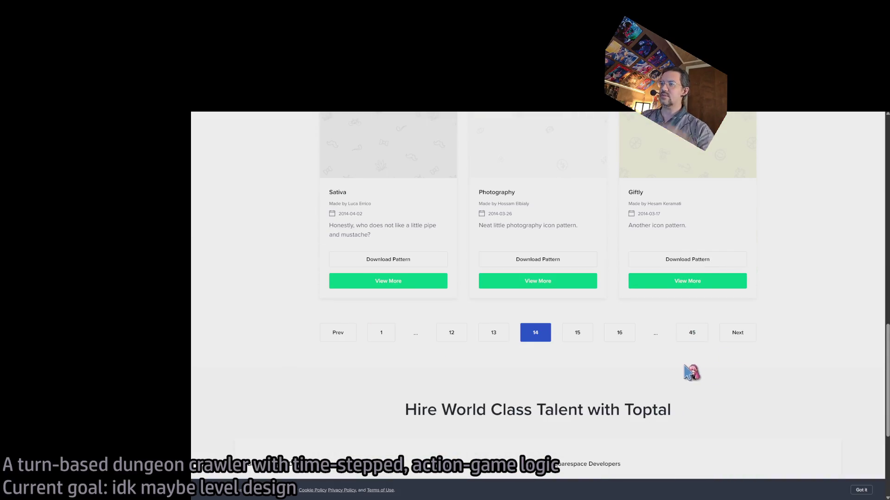
pyautogui.scroll(-3, 703, 354)
pyautogui.scroll(15, 703, 354)
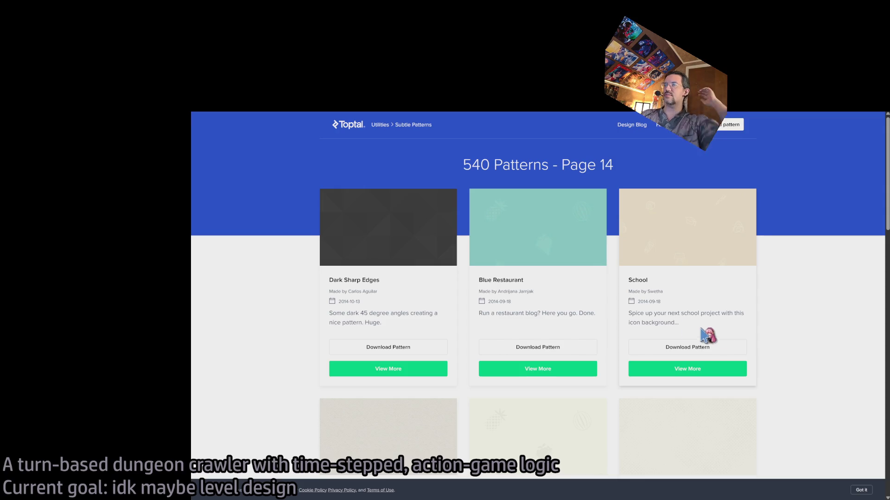
# Browse pages 15 and 16 of the pattern catalogue.
pyautogui.scroll(-4, 838, 306)
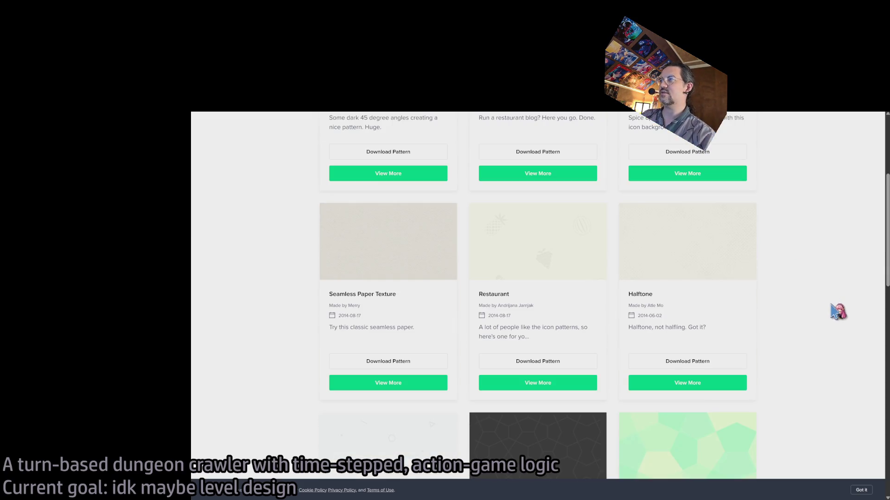
pyautogui.scroll(-9, 546, 377)
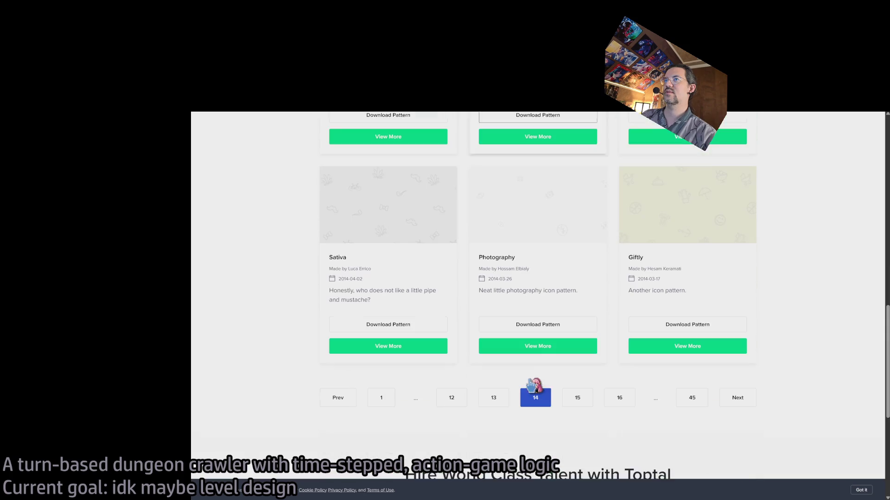
pyautogui.click(563, 406)
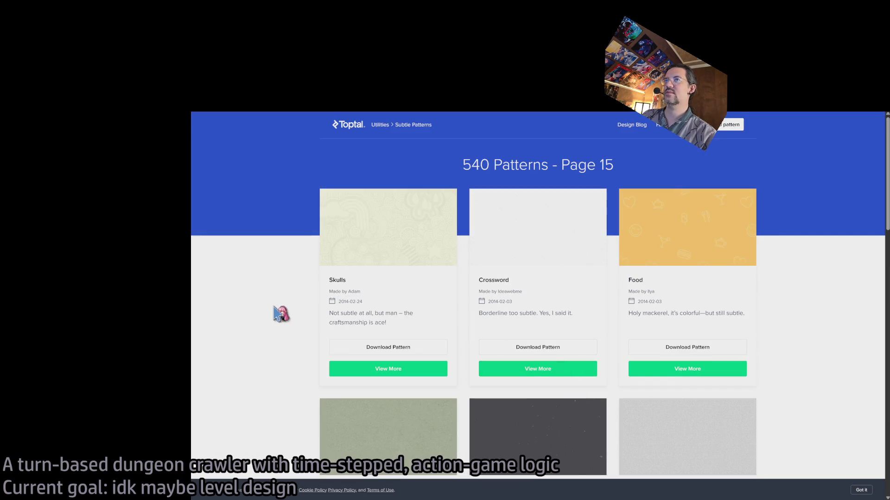
pyautogui.scroll(-8, 278, 313)
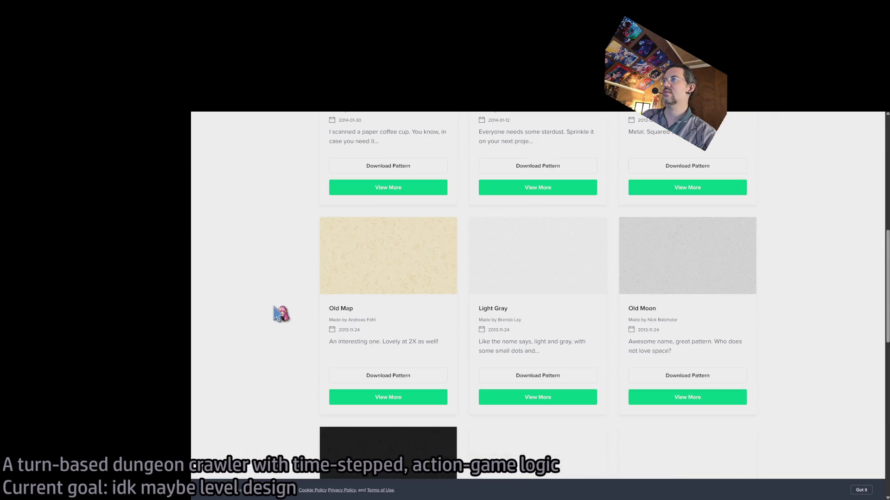
pyautogui.scroll(-4, 277, 313)
pyautogui.click(577, 463)
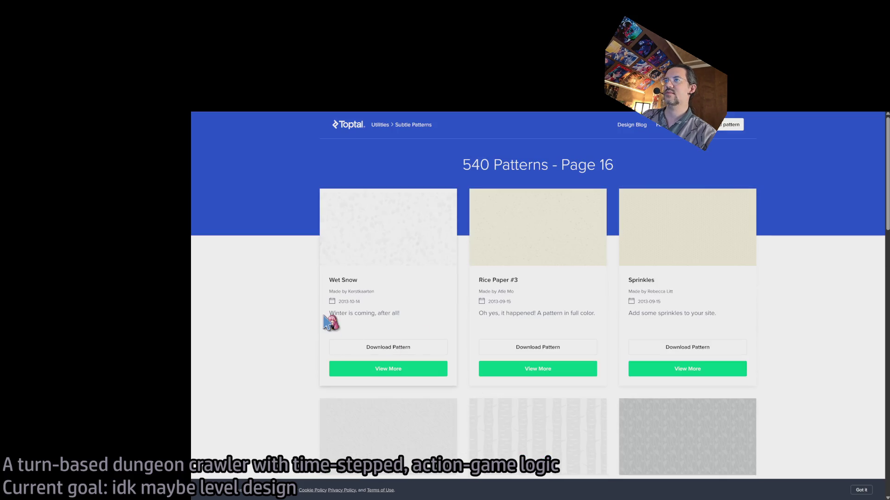
pyautogui.scroll(-4, 310, 323)
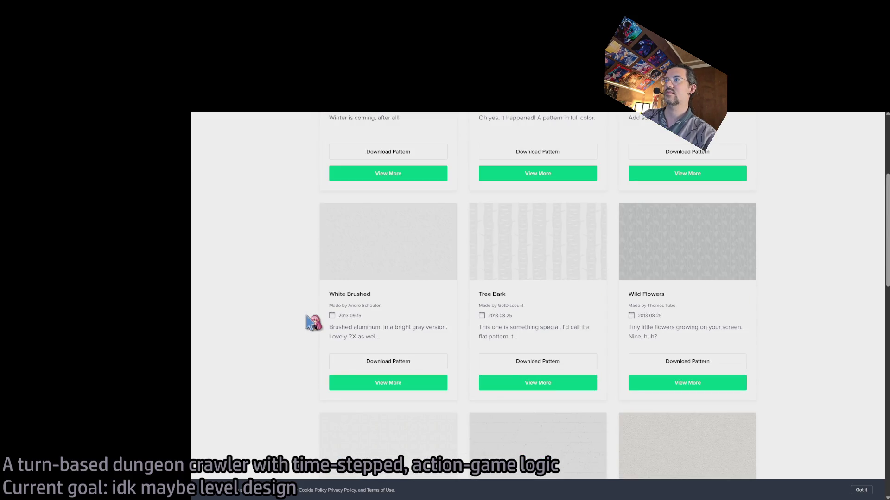
pyautogui.scroll(-3, 311, 323)
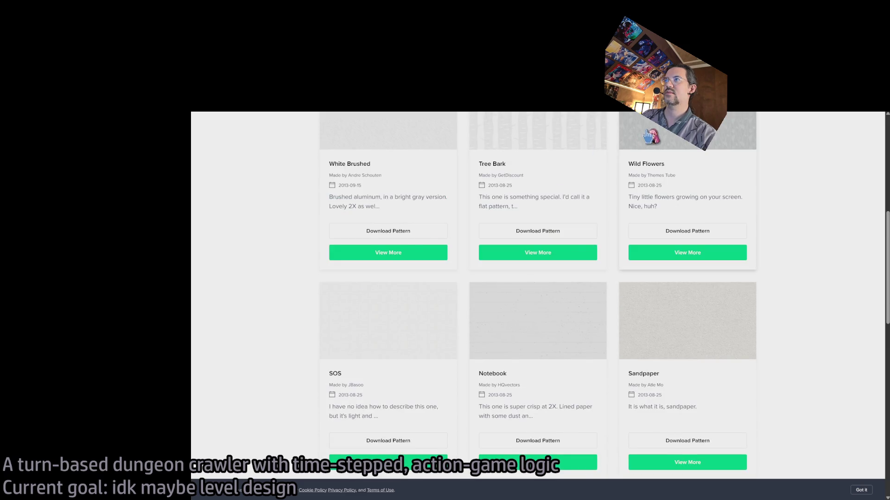
# Open the Wild Flowers pattern and look over its related patterns and tags.
pyautogui.click(646, 165)
pyautogui.scroll(-6, 556, 278)
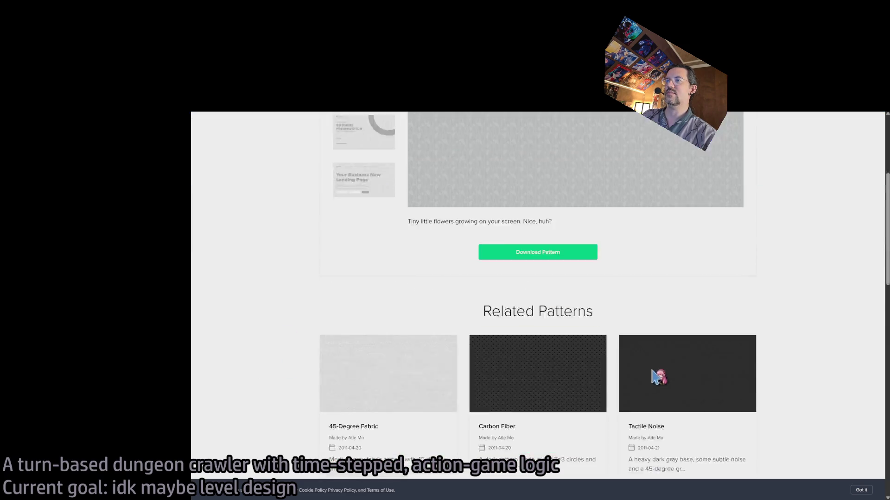
pyautogui.scroll(3, 536, 274)
pyautogui.scroll(-7, 570, 264)
pyautogui.scroll(-2, 596, 327)
pyautogui.scroll(15, 654, 338)
pyautogui.scroll(-15, 653, 342)
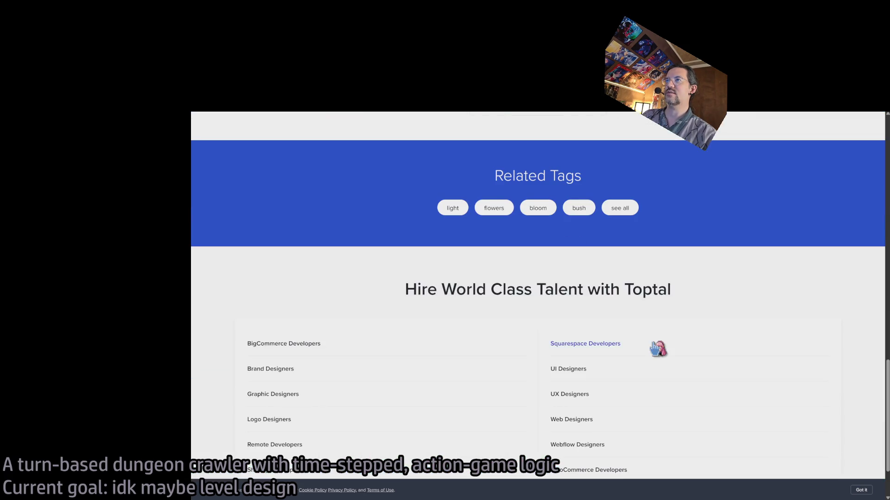
pyautogui.scroll(1, 657, 348)
# Show all patterns tagged 'flowers' and scroll through them.
pyautogui.click(499, 277)
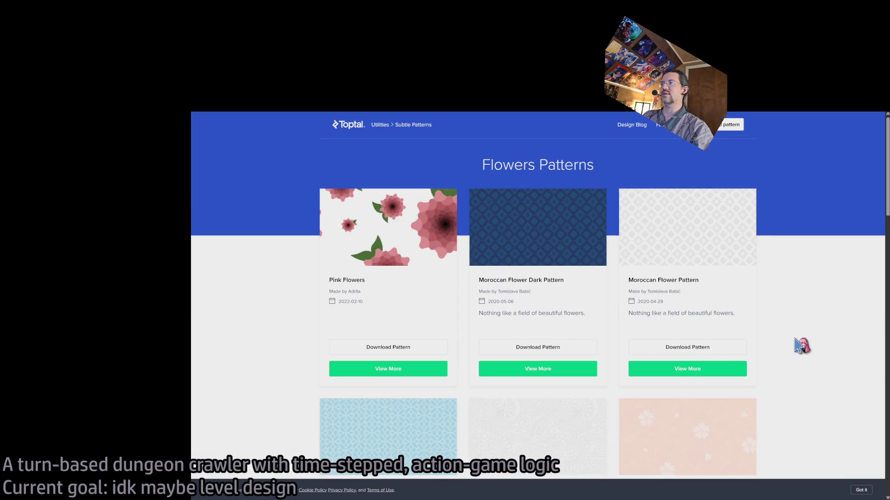
pyautogui.scroll(-2, 802, 346)
pyautogui.scroll(1, 801, 343)
pyautogui.scroll(-6, 800, 343)
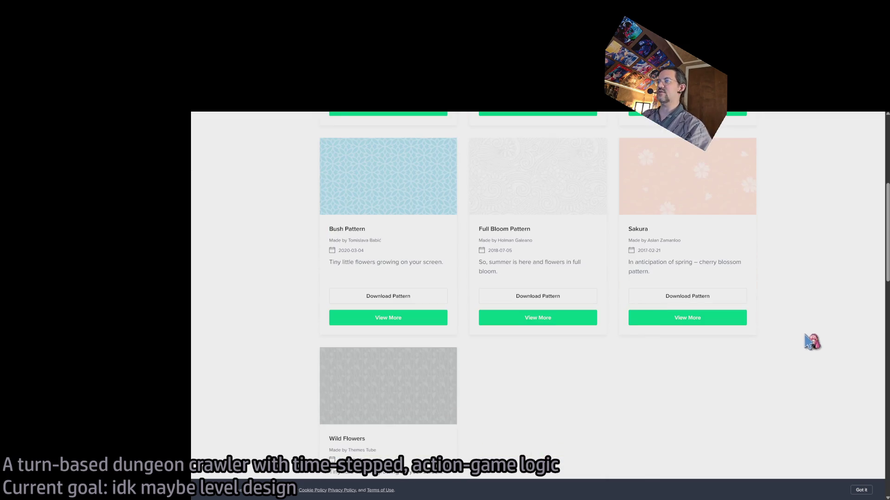
pyautogui.scroll(7, 788, 366)
pyautogui.scroll(-3, 813, 359)
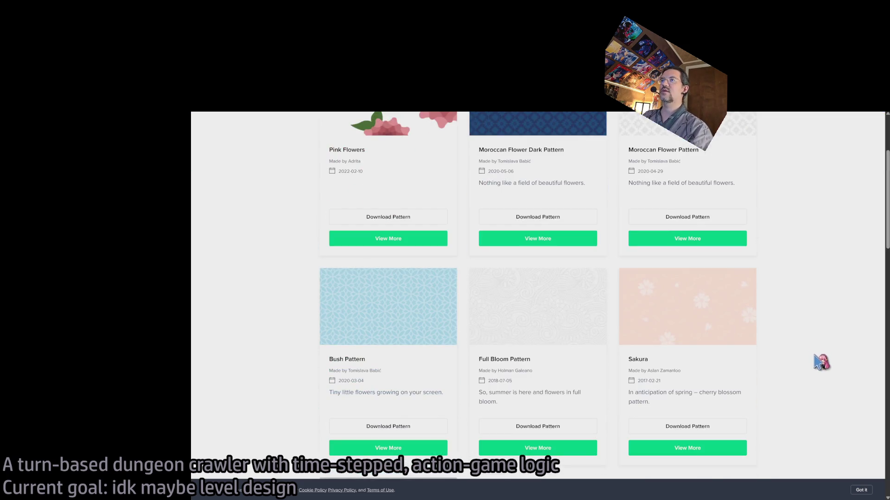
pyautogui.scroll(-4, 817, 361)
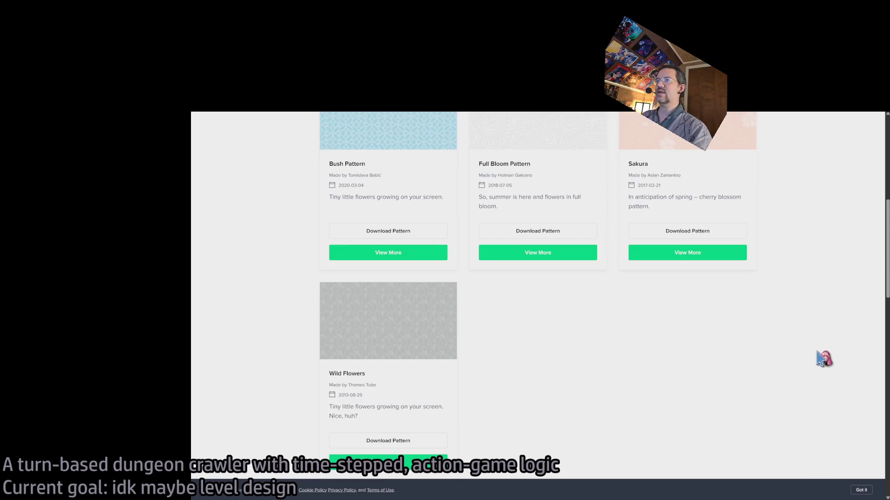
pyautogui.scroll(7, 818, 358)
# Load the Floral Patterns tag page by URL and open the Gray Floral Pattern.
pyautogui.hotkey('ctrl', 'l')
pyautogui.write('https://www.toptal.com/designers/subtlepatterns/tag/f/')
pyautogui.press('Return')
pyautogui.scroll(-5, 277, 325)
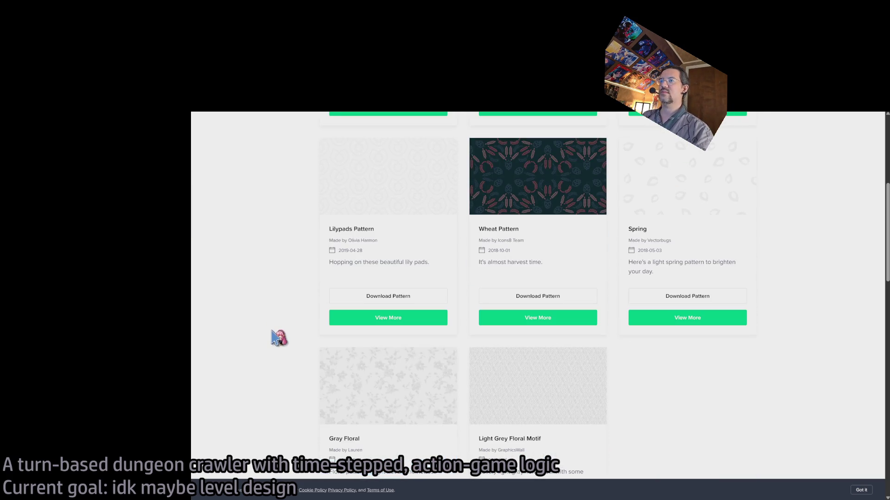
pyautogui.scroll(-3, 278, 338)
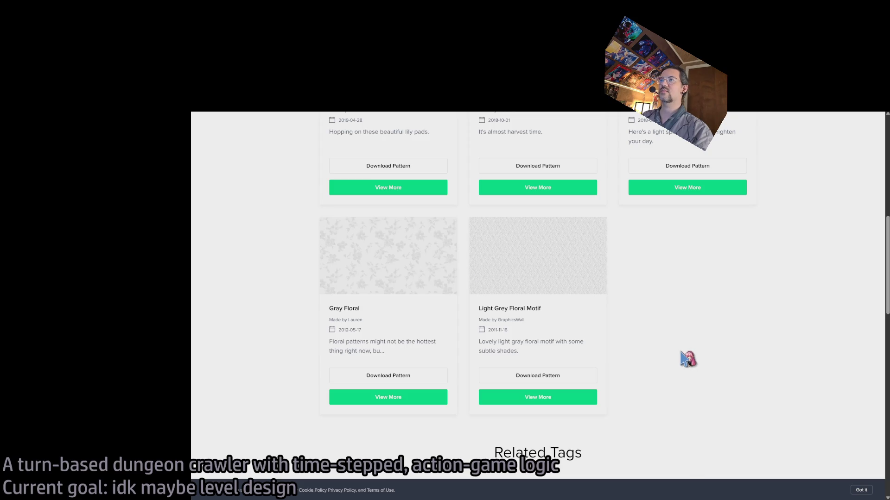
pyautogui.scroll(7, 688, 359)
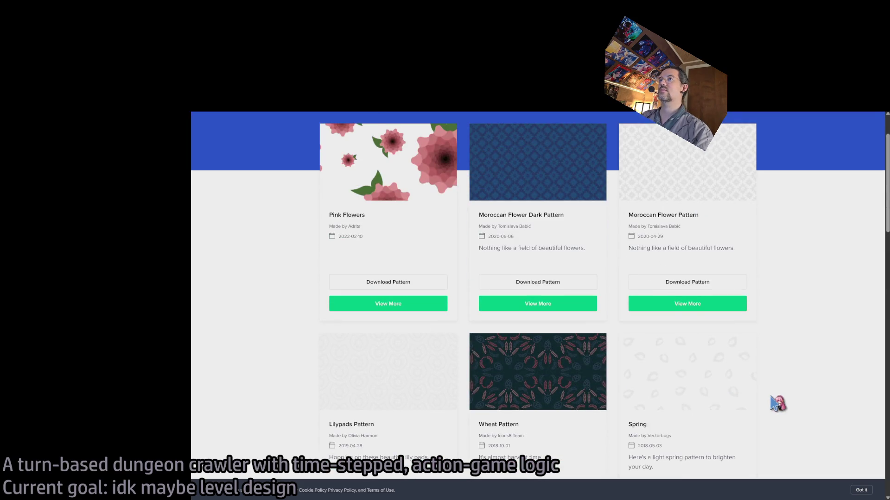
pyautogui.scroll(-5, 778, 403)
pyautogui.hotkey('alt', 'Left')
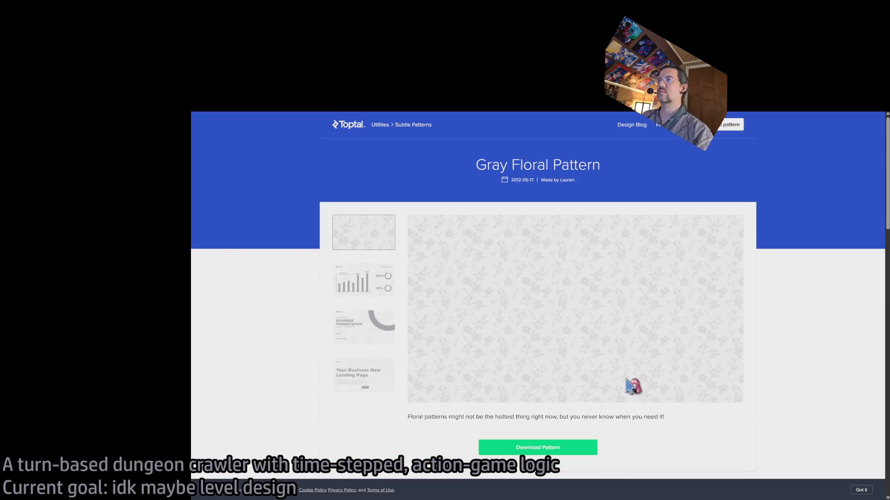
# Download the Gray Floral pattern and preview the tile in an image viewer.
pyautogui.click(556, 449)
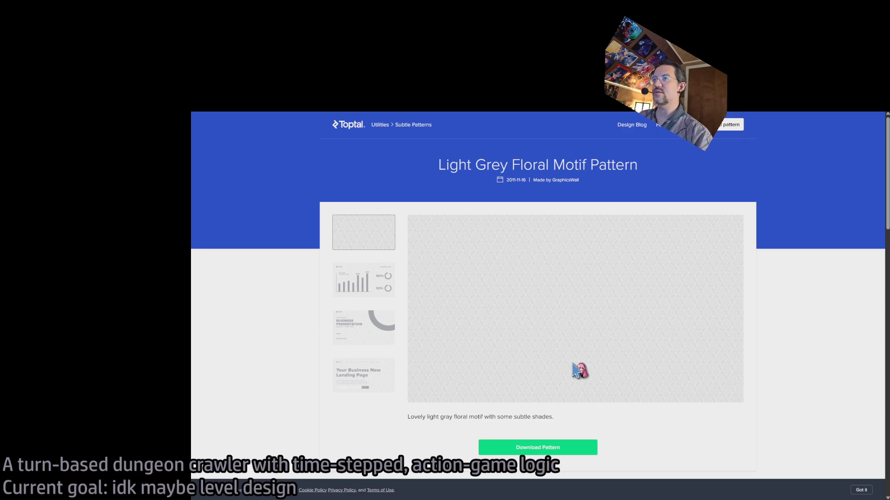
pyautogui.click(873, 120)
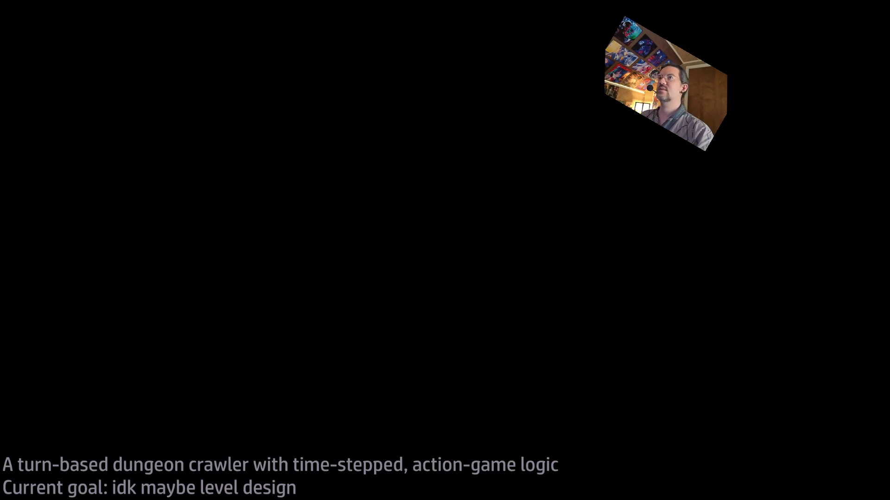
pyautogui.hotkey('alt', 'Tab')
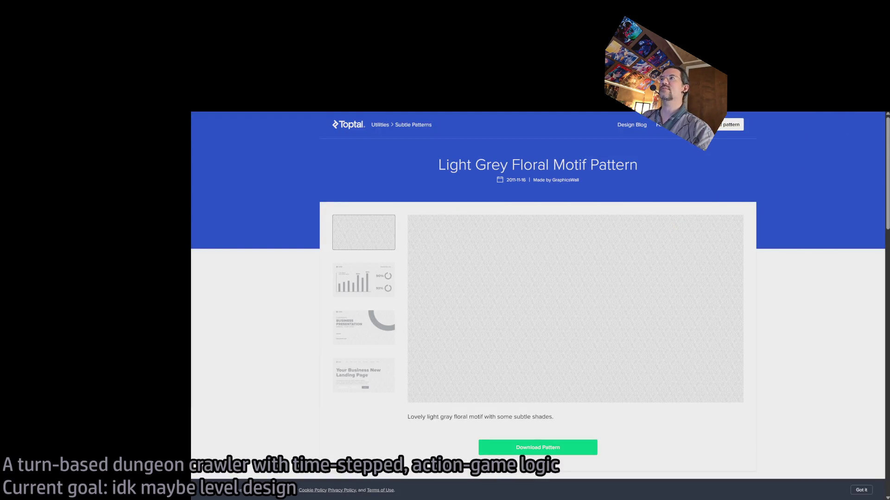
pyautogui.hotkey('alt', 'Tab')
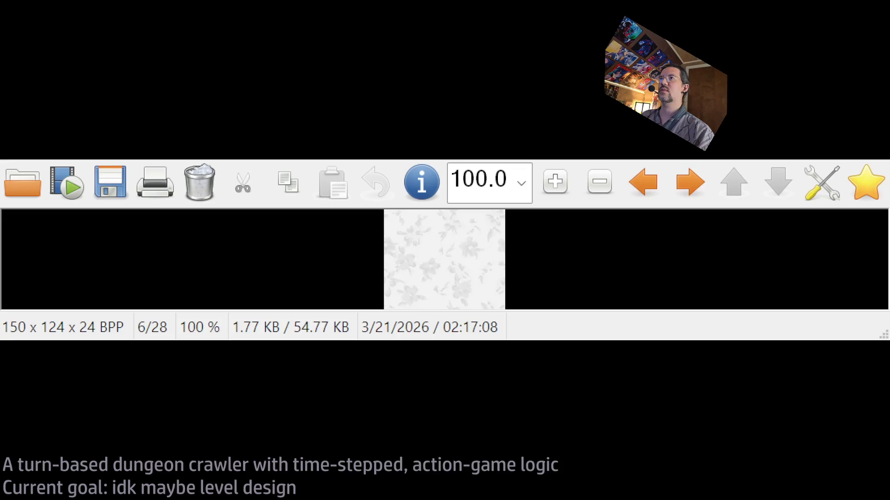
pyautogui.press('Escape')
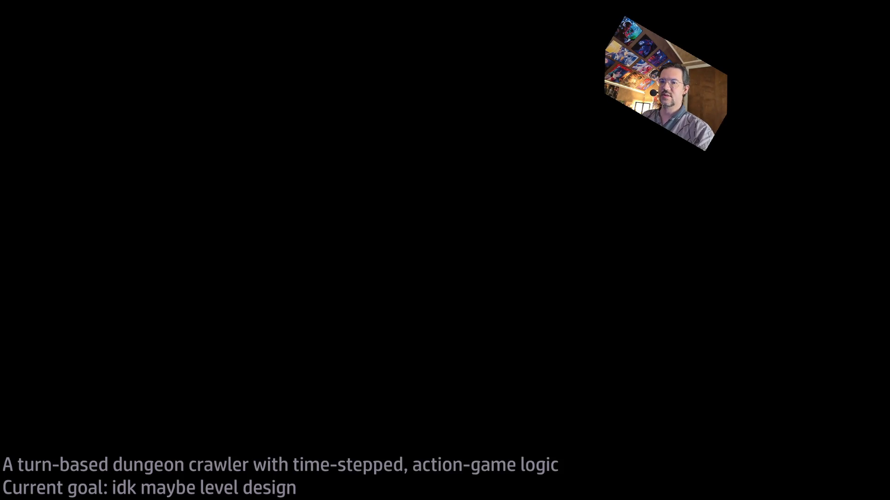
pyautogui.hotkey('alt', 'Tab')
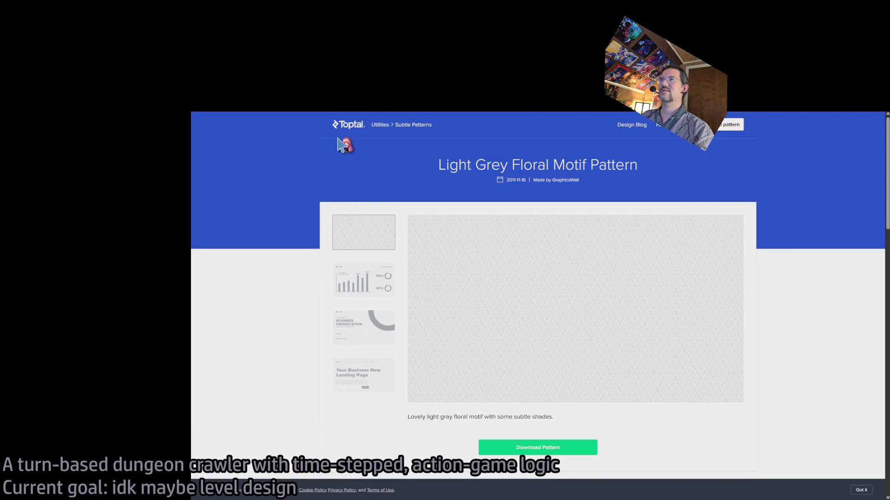
# Download the Gray Floral pattern again and look at the Light Grey Floral Motif Pattern.
pyautogui.scroll(-4, 551, 352)
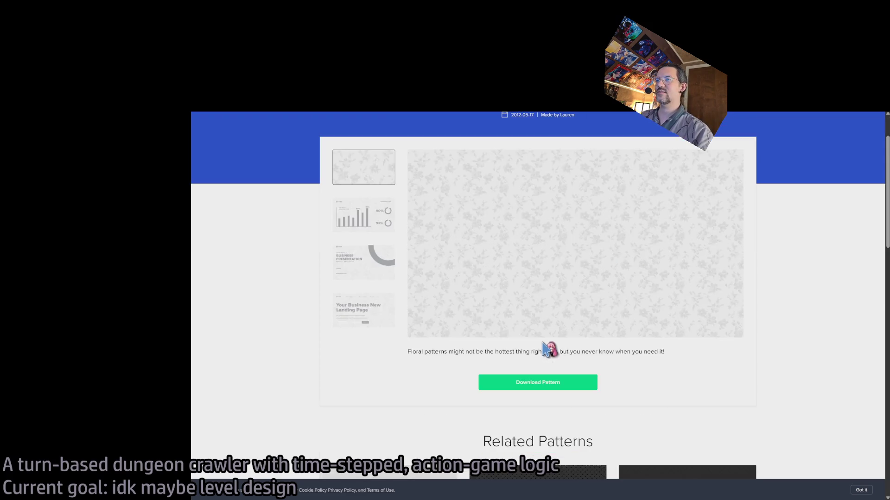
pyautogui.click(582, 258)
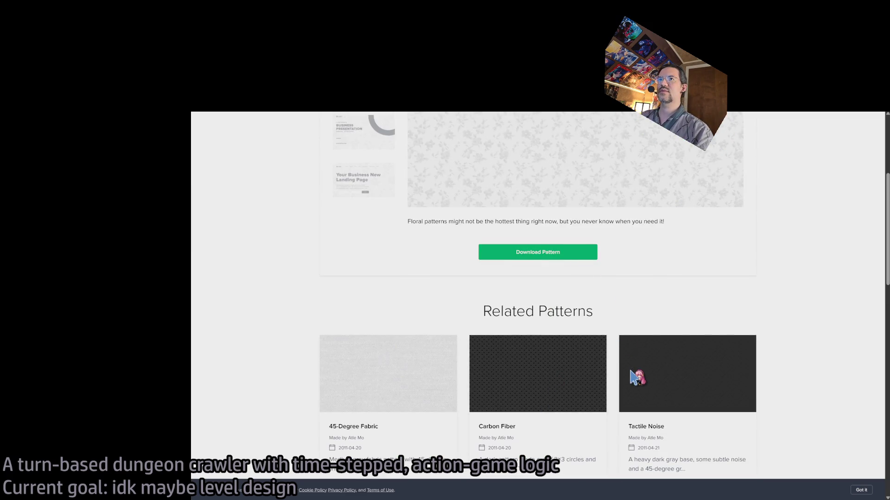
pyautogui.scroll(-3, 784, 285)
pyautogui.scroll(7, 798, 288)
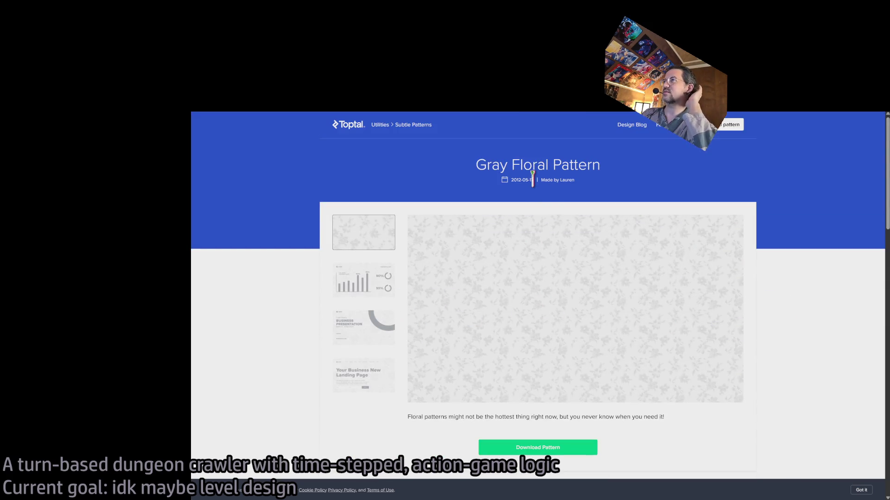
pyautogui.click(792, 190)
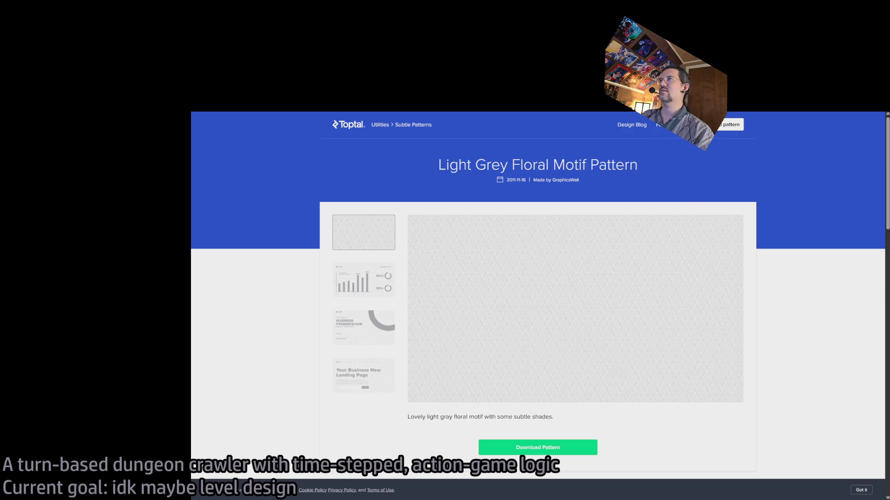
pyautogui.hotkey('alt', 'Left')
pyautogui.hotkey('alt', 'Left')
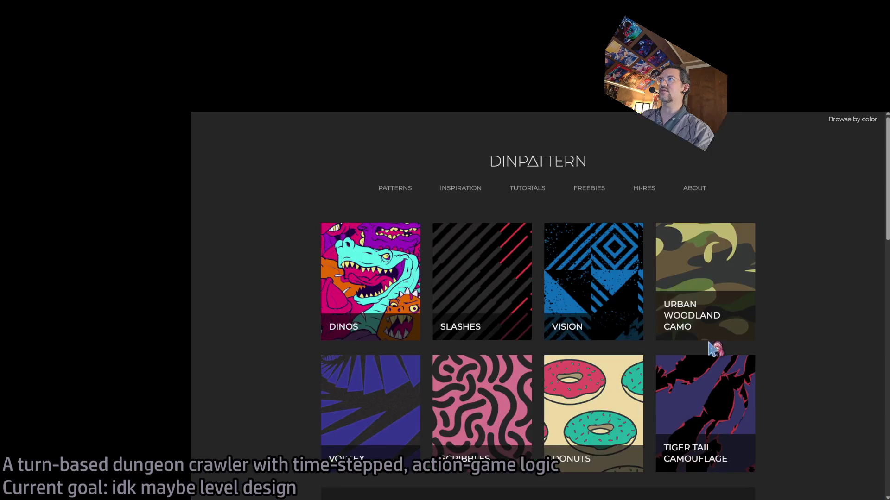
# Scroll the DinPattern home page, view all its patterns, then return to the Assets list.
pyautogui.scroll(-4, 837, 366)
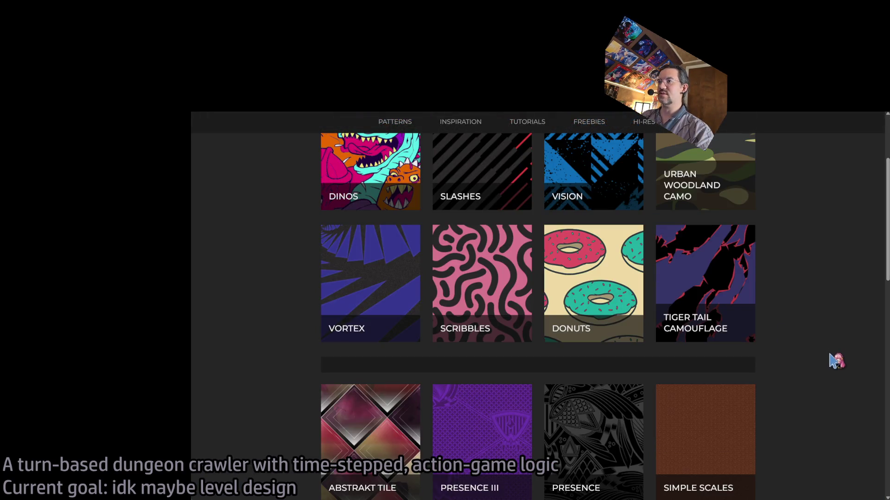
pyautogui.scroll(4, 835, 370)
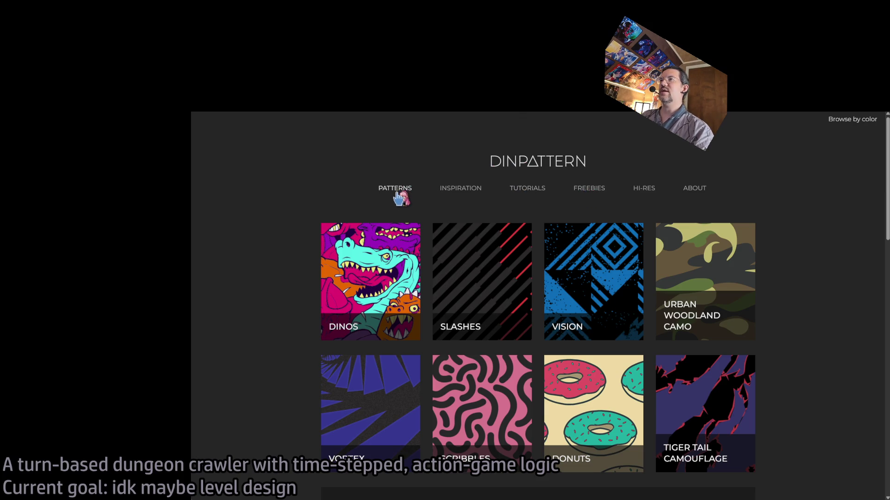
pyautogui.scroll(-4, 826, 391)
pyautogui.scroll(3, 828, 393)
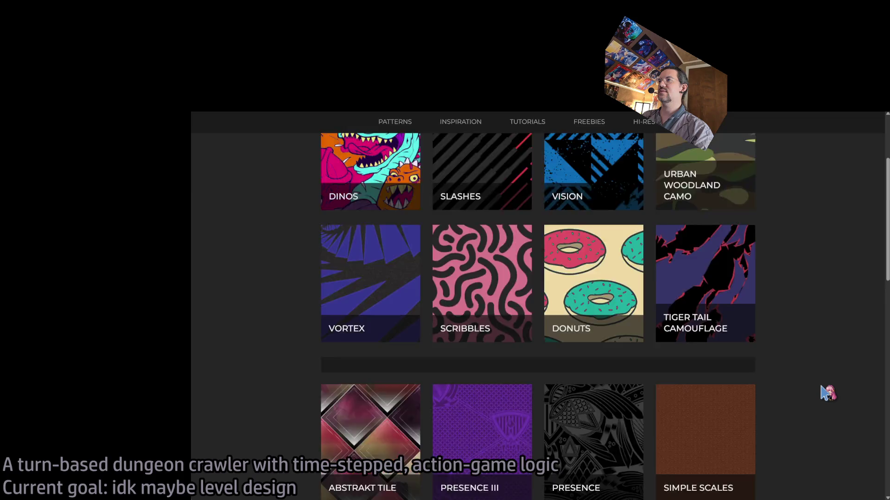
pyautogui.scroll(-4, 828, 393)
pyautogui.scroll(-3, 828, 393)
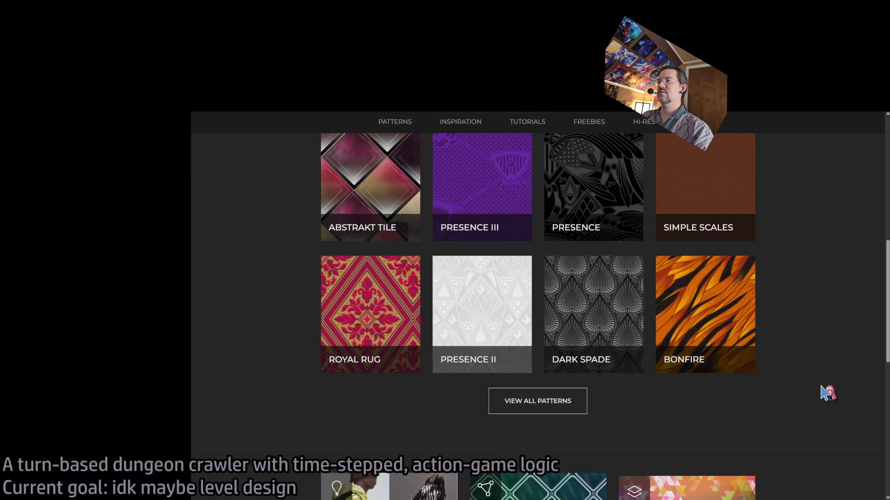
pyautogui.click(538, 401)
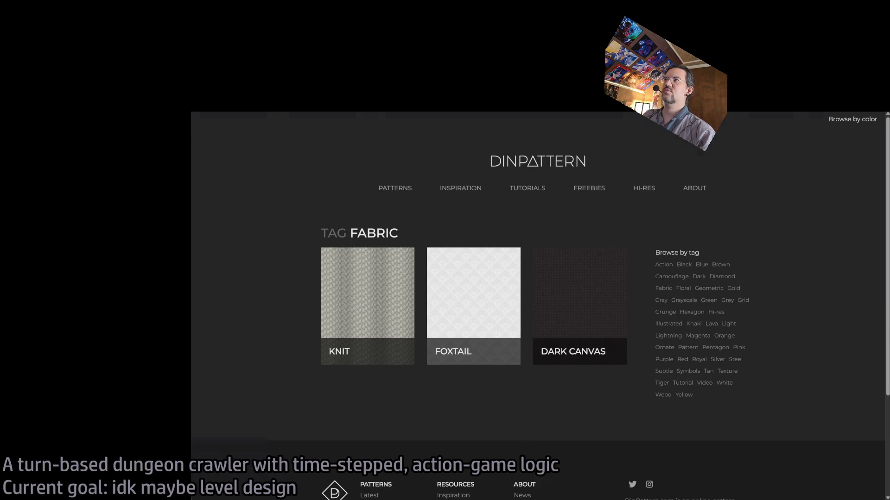
pyautogui.hotkey('alt', 'Left')
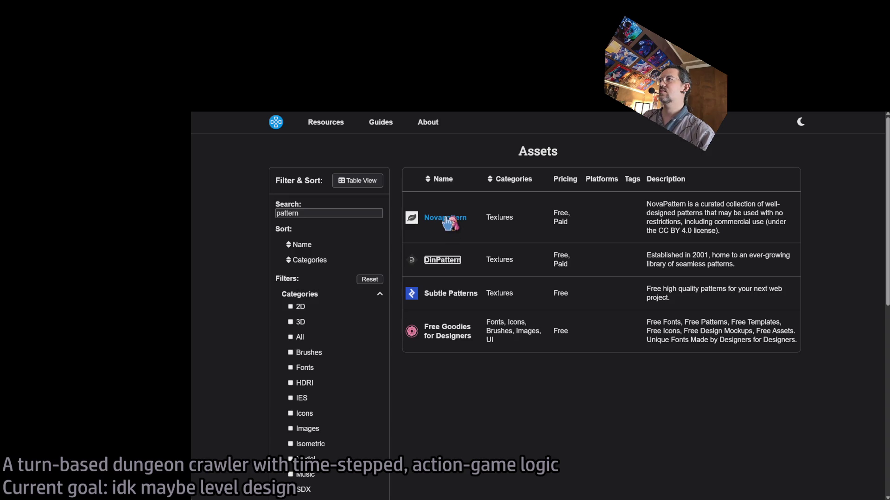
pyautogui.press('Return')
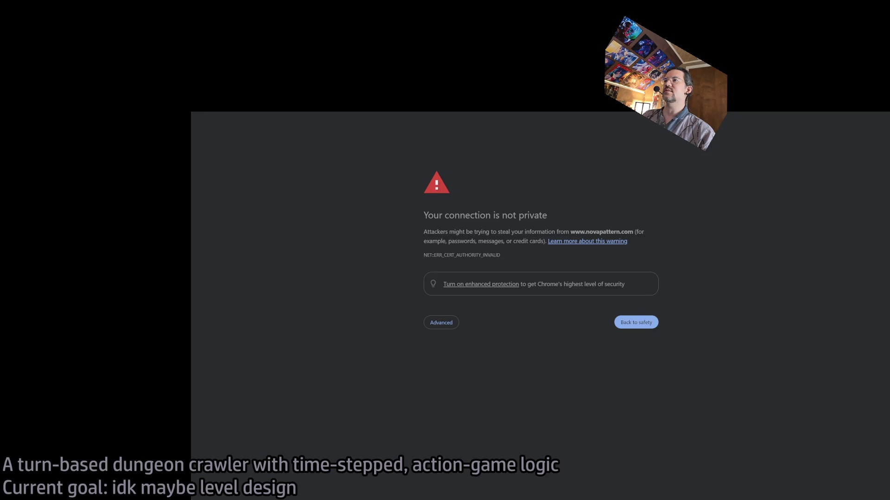
pyautogui.click(442, 323)
pyautogui.click(513, 381)
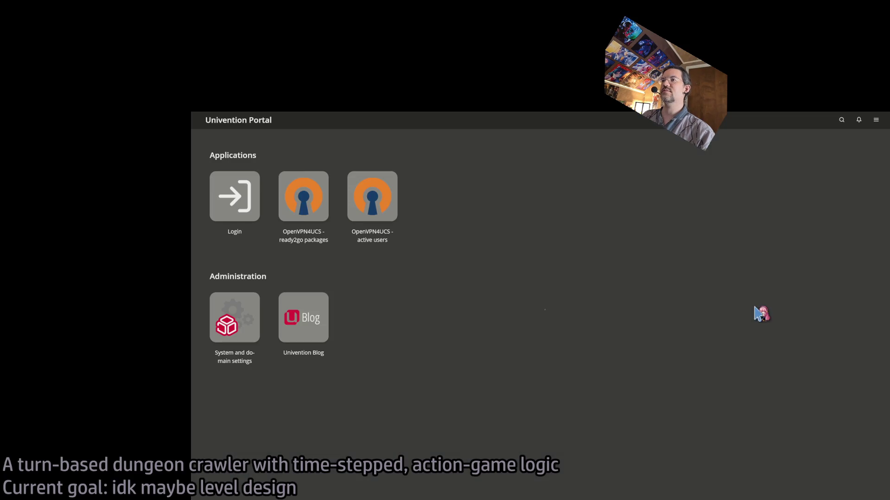
pyautogui.hotkey('alt', 'Left')
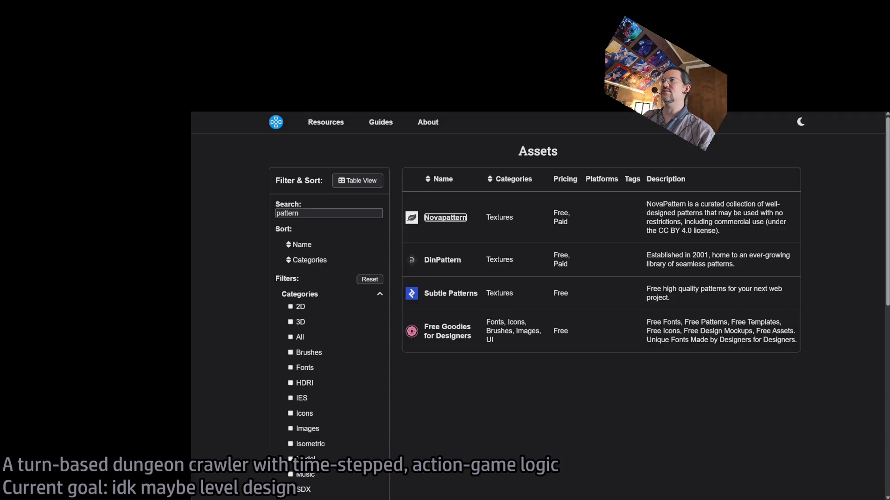
pyautogui.click(459, 334)
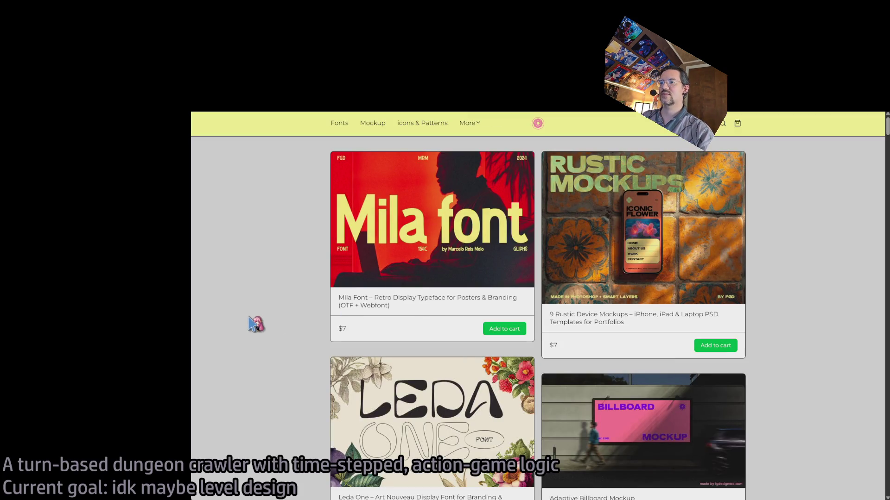
pyautogui.hotkey('alt', 'Left')
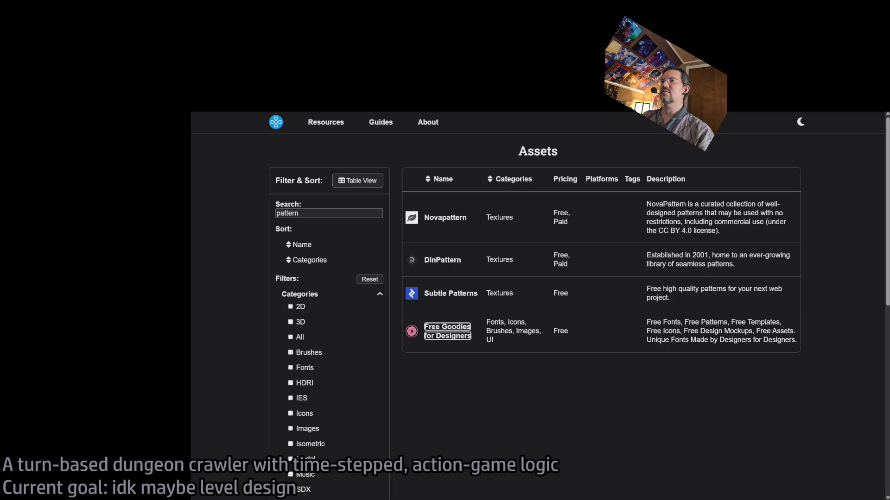
# Return to Free Goodies for Designers and scroll through its products.
pyautogui.hotkey('alt', 'Right')
pyautogui.scroll(-10, 788, 361)
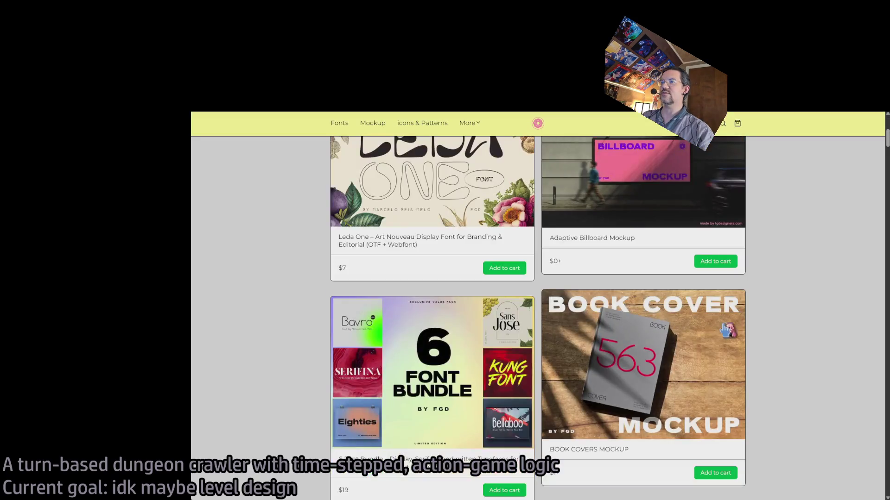
pyautogui.scroll(-15, 791, 362)
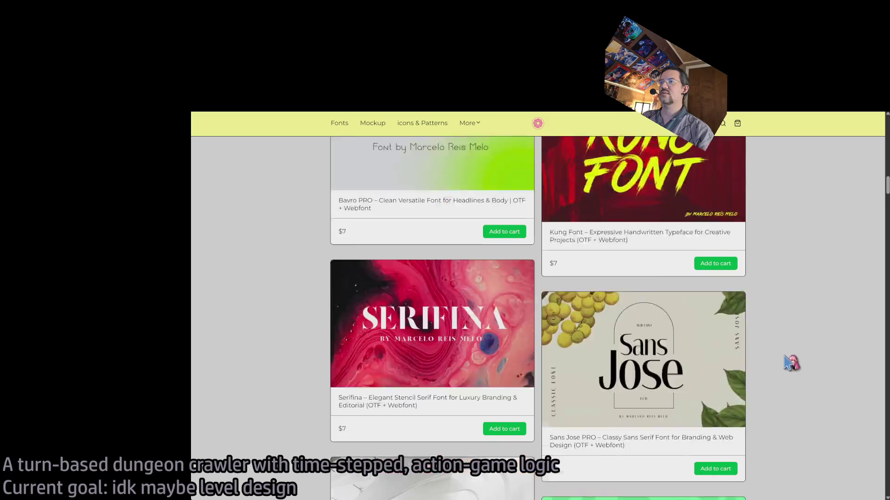
pyautogui.scroll(-15, 790, 362)
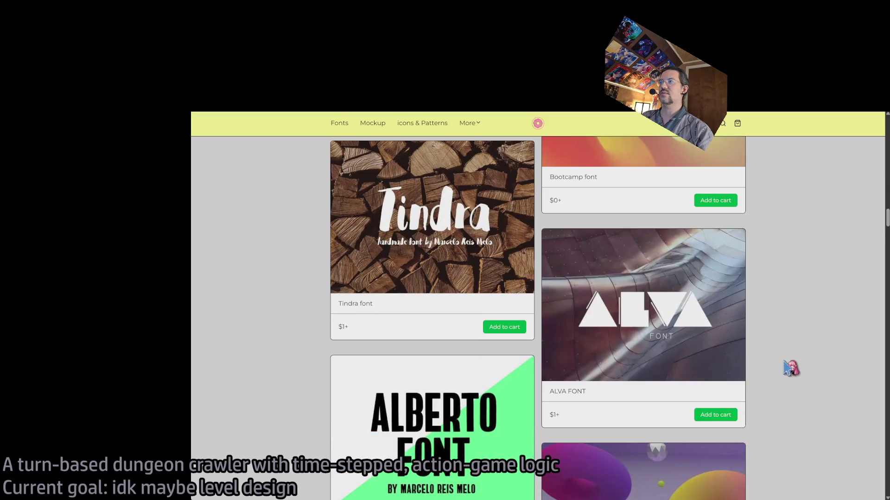
pyautogui.scroll(-5, 790, 369)
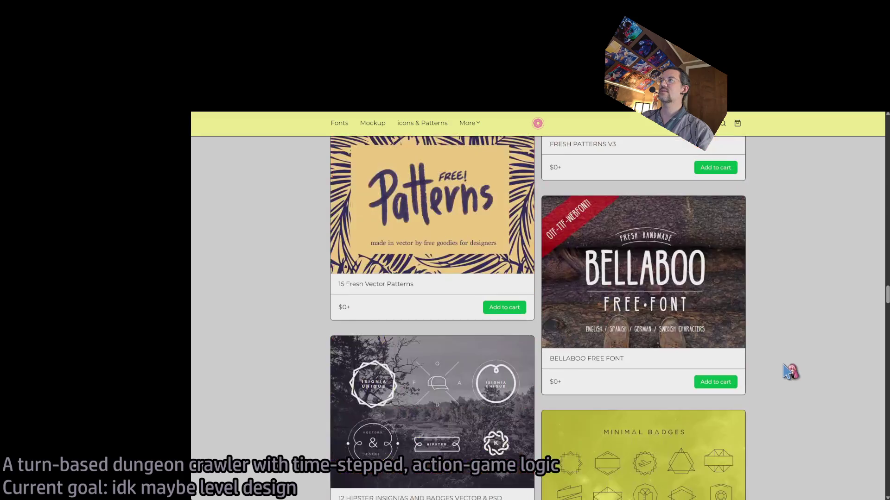
pyautogui.scroll(-5, 790, 372)
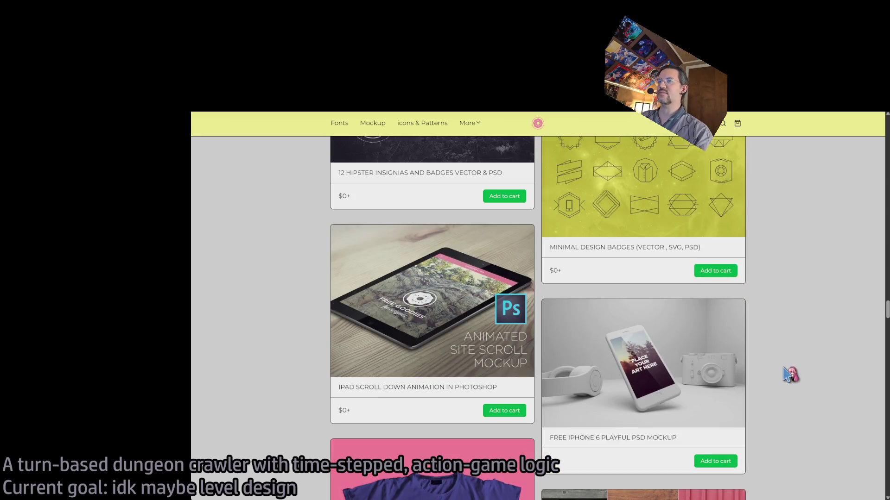
pyautogui.scroll(-5, 790, 374)
pyautogui.scroll(-15, 791, 374)
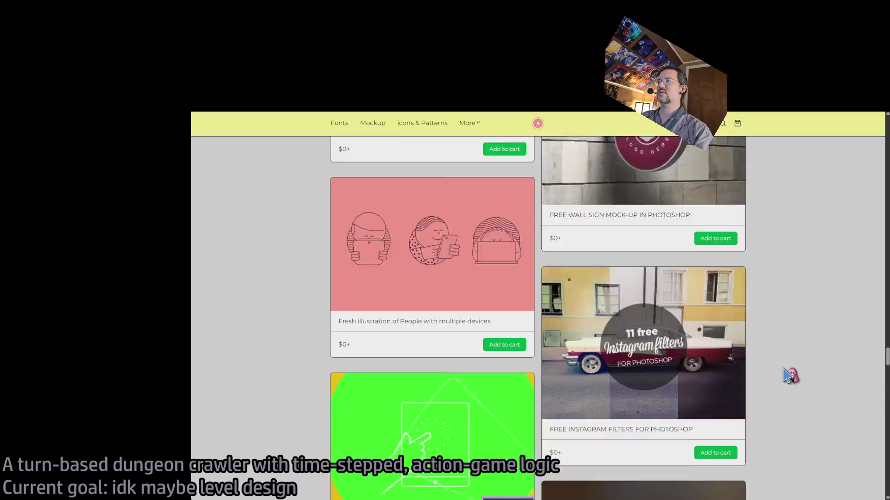
pyautogui.middleClick(812, 432)
pyautogui.scroll(20, 812, 432)
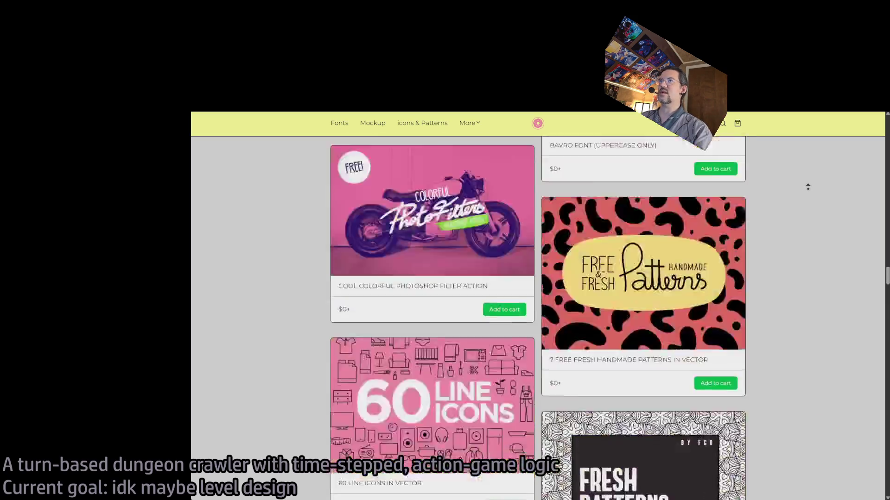
# Browse the icons & Patterns category and the Amazingly Fresh Vector Patterns pack.
pyautogui.hotkey('alt', 'Left')
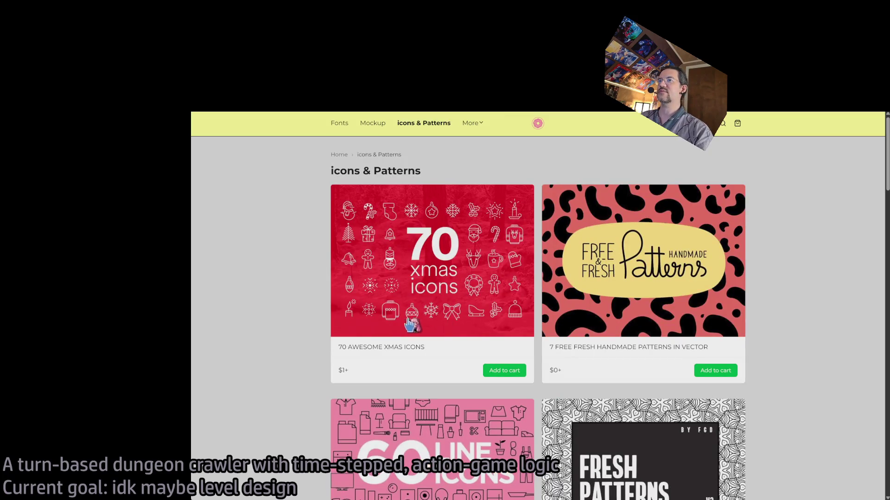
pyautogui.scroll(-6, 277, 354)
pyautogui.scroll(6, 277, 354)
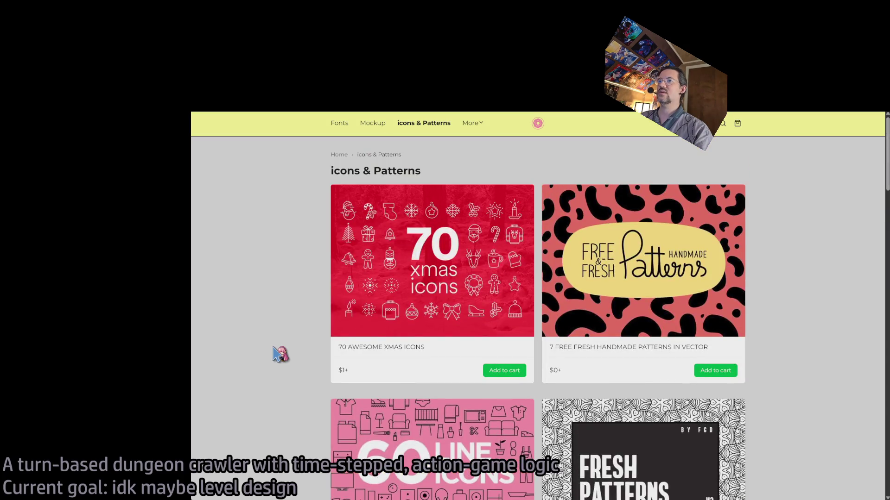
pyautogui.scroll(-3, 277, 354)
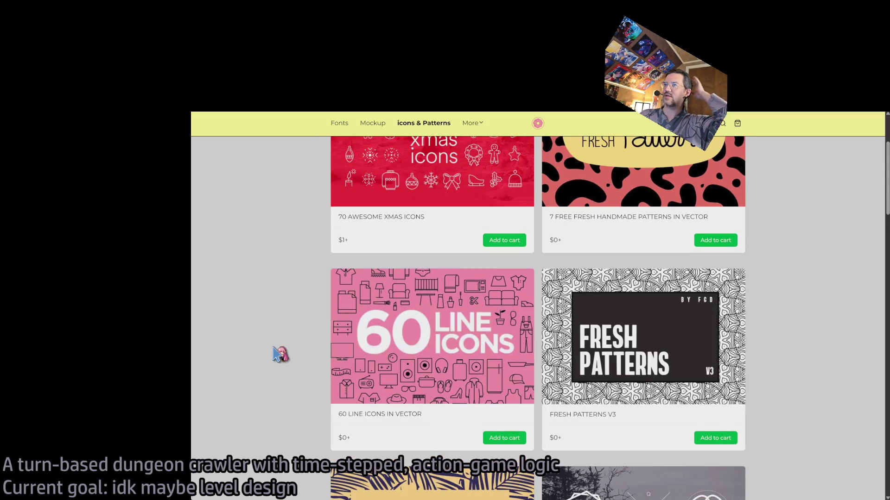
pyautogui.scroll(-10, 277, 353)
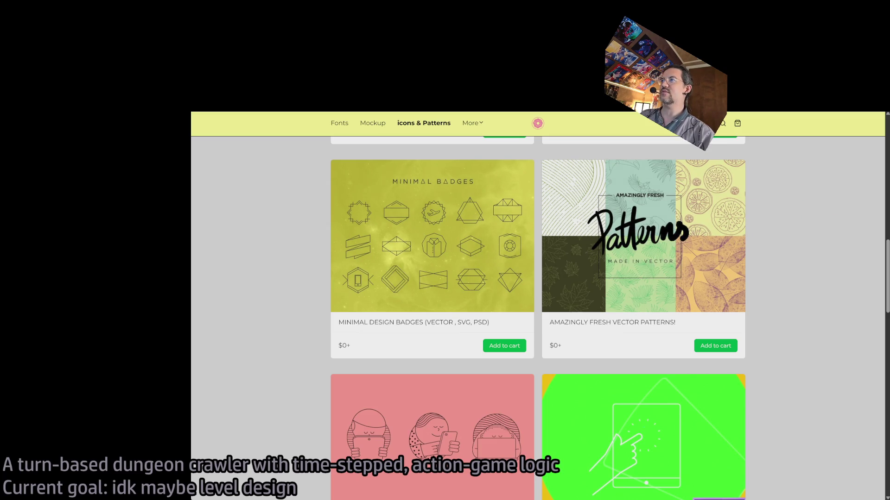
pyautogui.scroll(-2, 641, 343)
pyautogui.scroll(-2, 638, 339)
pyautogui.scroll(3, 620, 332)
pyautogui.scroll(-7, 417, 352)
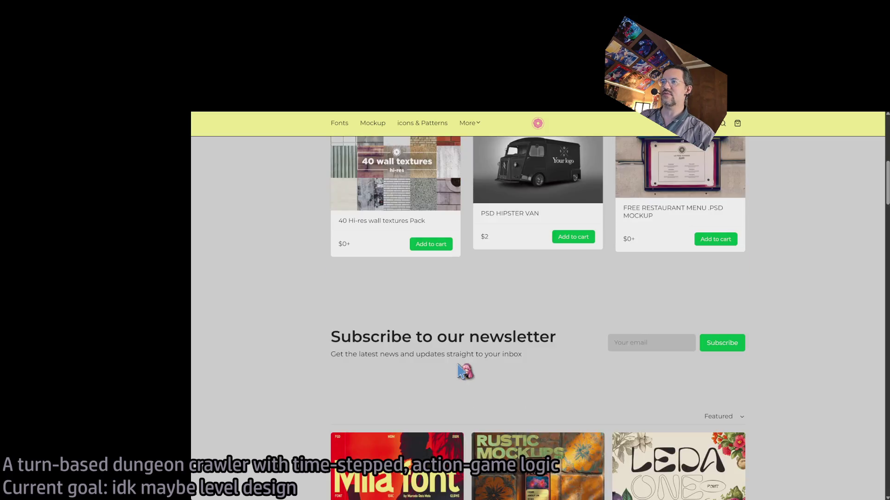
pyautogui.scroll(10, 465, 370)
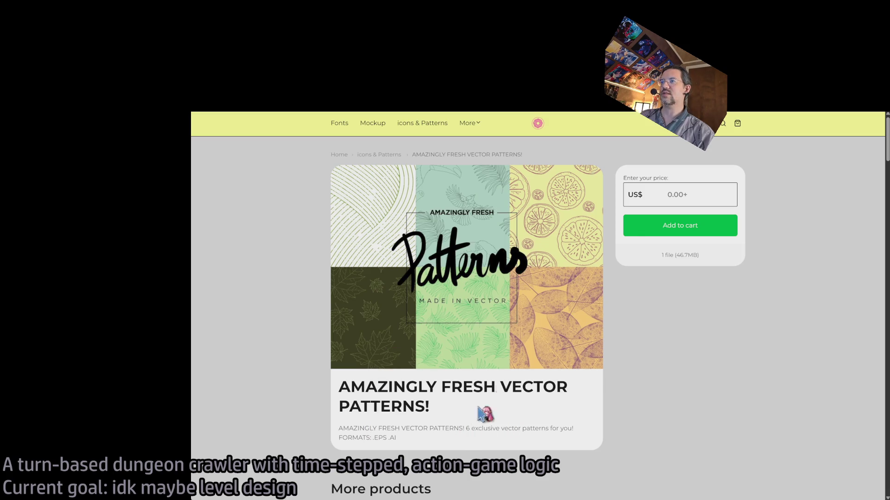
# Go back to the Assets table of pattern sites and open Poly Haven.
pyautogui.hotkey('alt', 'Left')
pyautogui.scroll(-10, 280, 377)
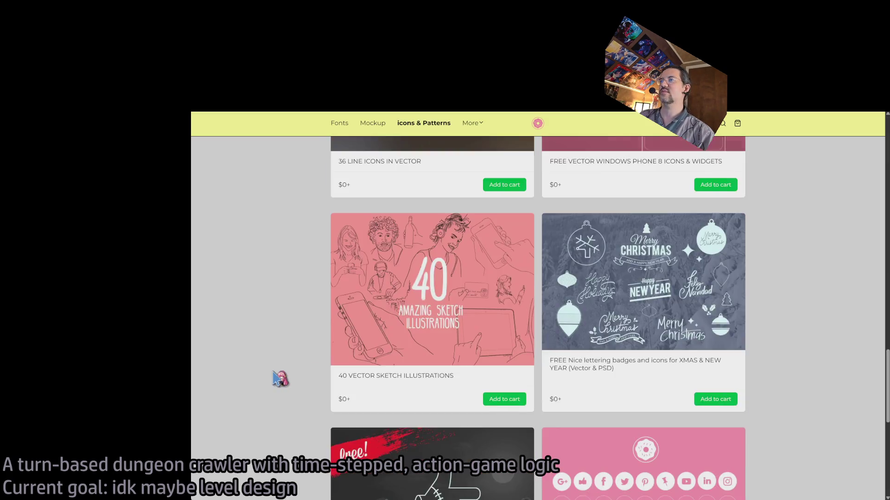
pyautogui.scroll(-4, 280, 379)
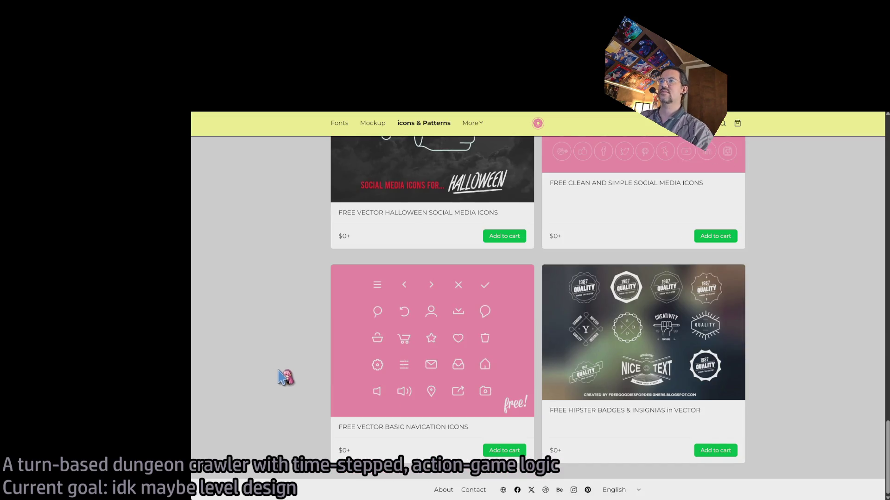
pyautogui.hotkey('alt', 'Left')
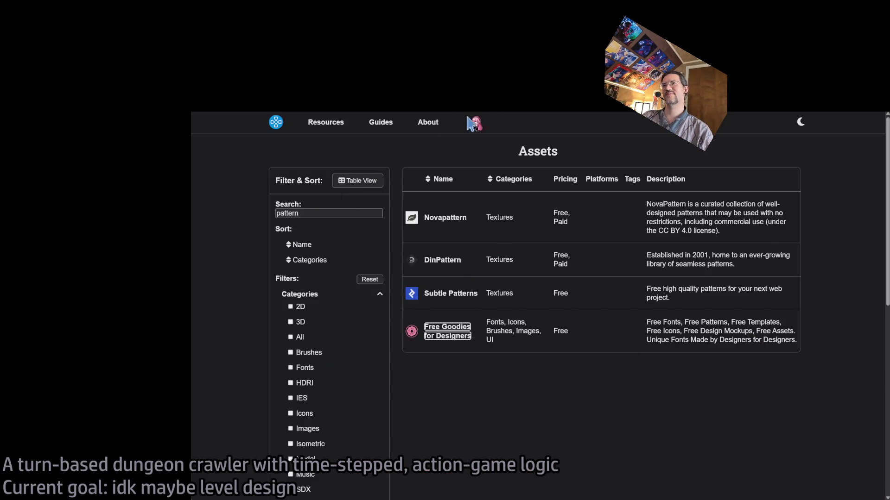
pyautogui.hotkey('alt', 'Left')
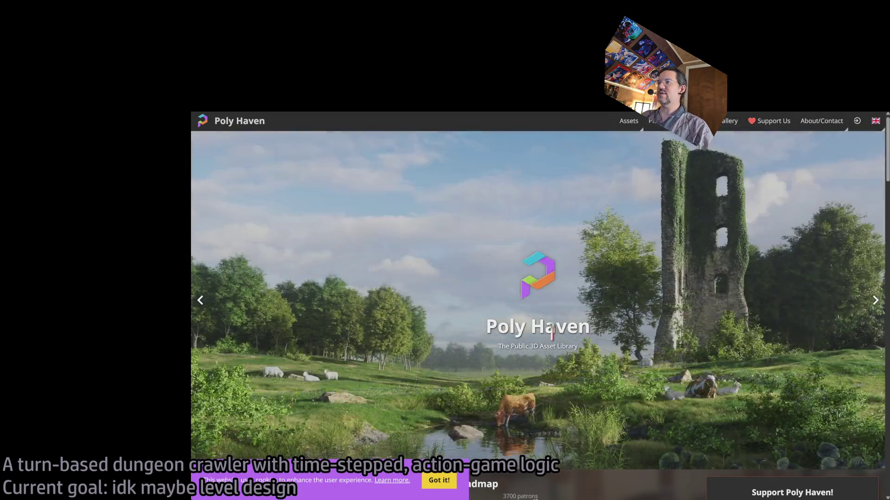
# Browse Poly Haven's texture library, briefly filtering to Fabric textures, then show all textures again.
pyautogui.moveTo(629, 122)
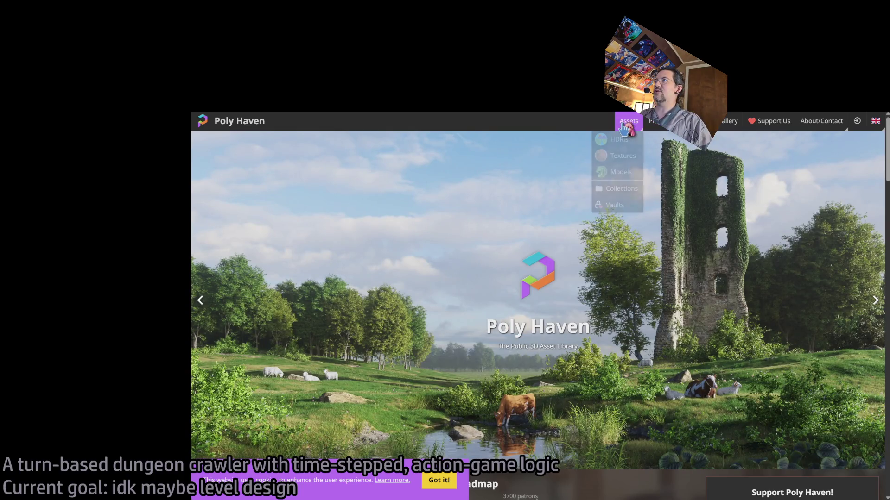
pyautogui.click(625, 157)
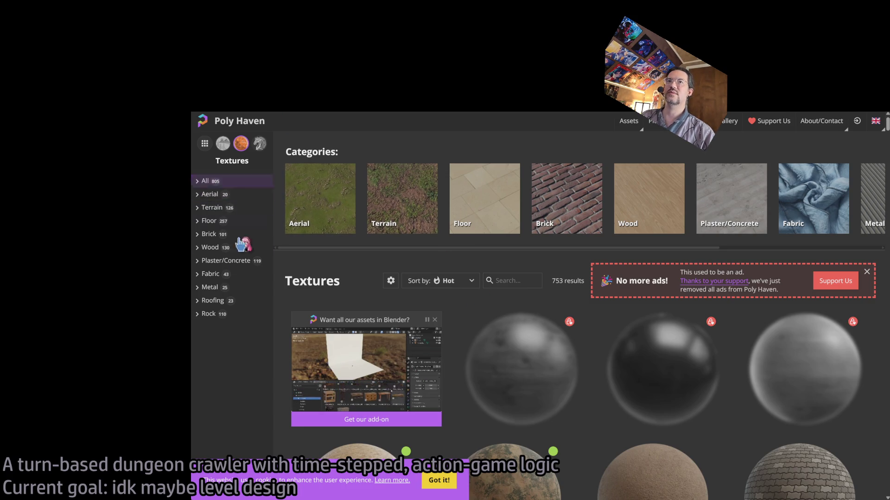
pyautogui.click(204, 274)
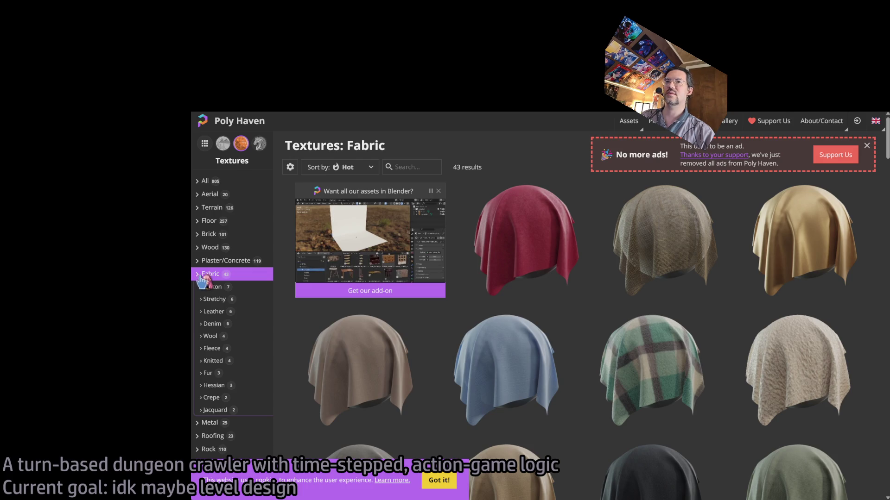
pyautogui.scroll(-3, 250, 264)
pyautogui.scroll(3, 251, 264)
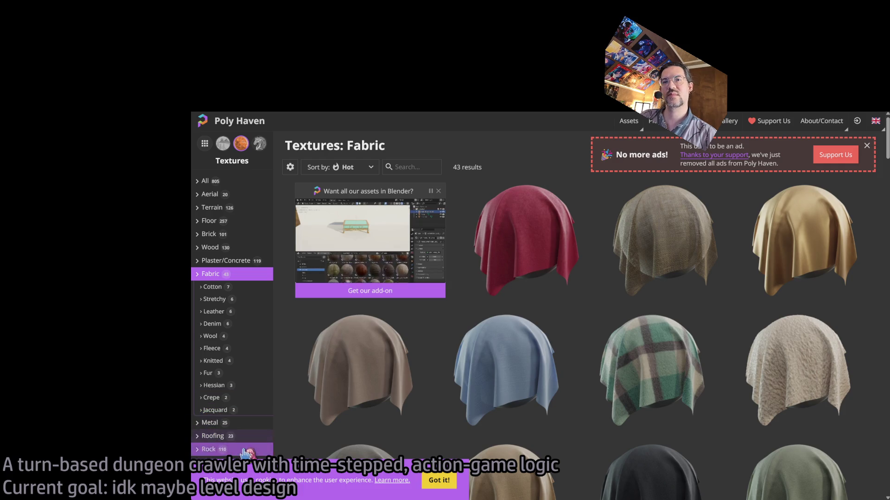
pyautogui.scroll(-3, 254, 440)
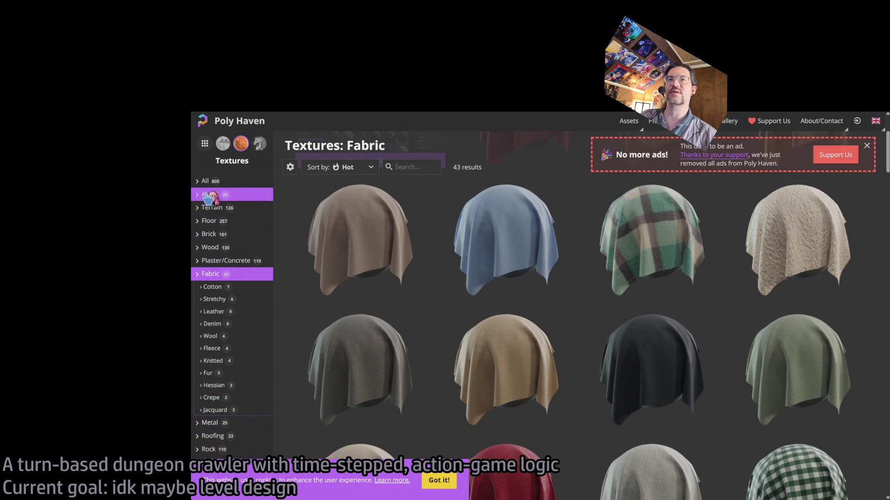
pyautogui.click(241, 185)
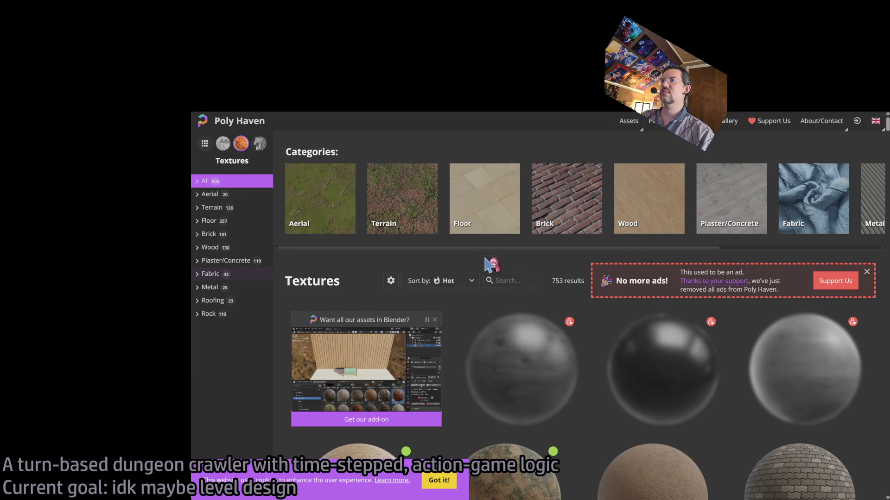
pyautogui.scroll(-3, 510, 278)
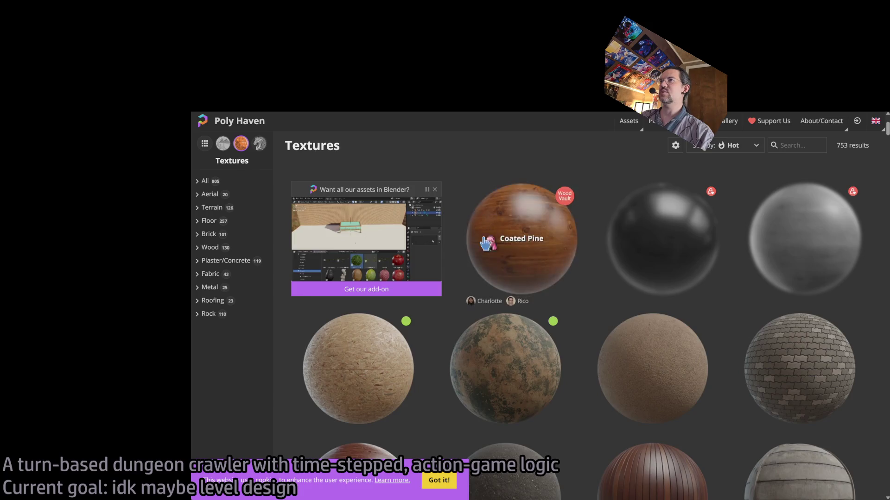
pyautogui.scroll(3, 510, 269)
pyautogui.hscroll(1, 616, 252)
# Search textures for 'floral', open Floral Jacquard, and download it at 8K resolution.
pyautogui.click(796, 273)
pyautogui.write('floral')
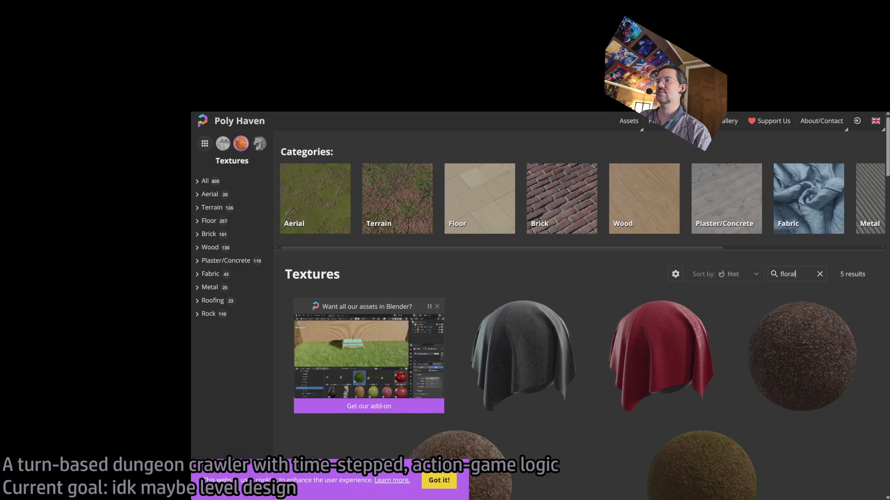
pyautogui.click(524, 355)
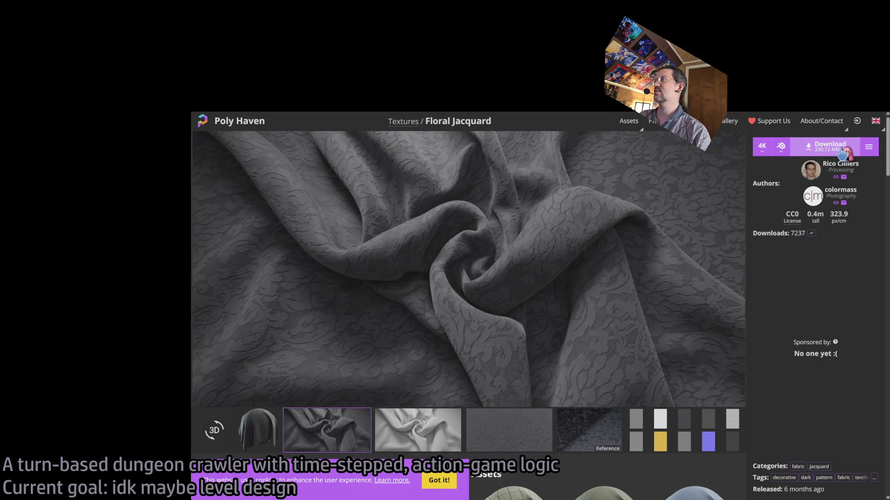
pyautogui.click(762, 146)
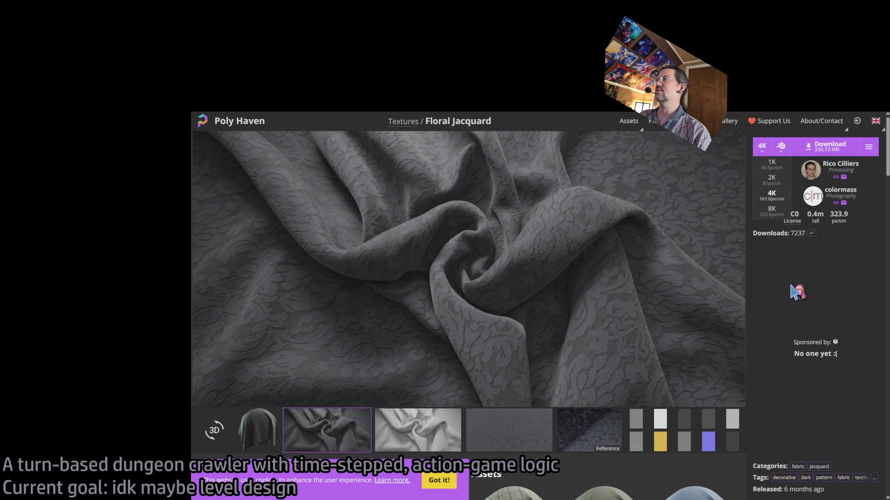
pyautogui.click(771, 209)
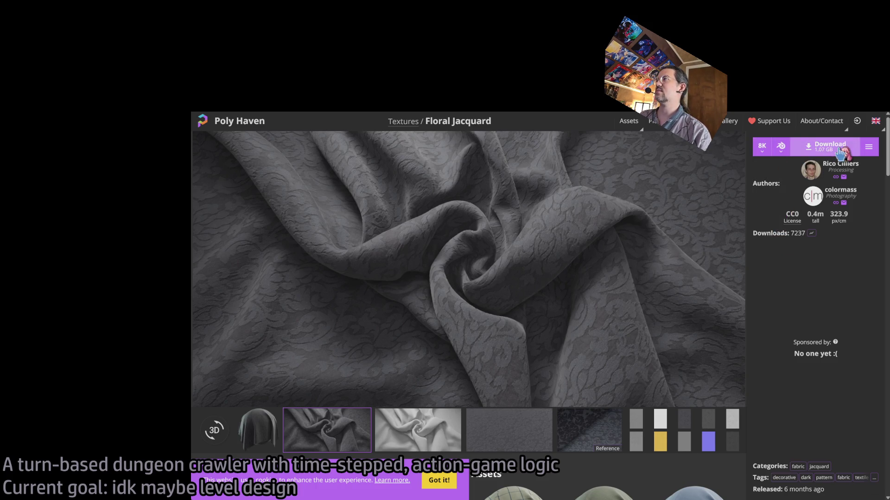
pyautogui.scroll(-3, 658, 371)
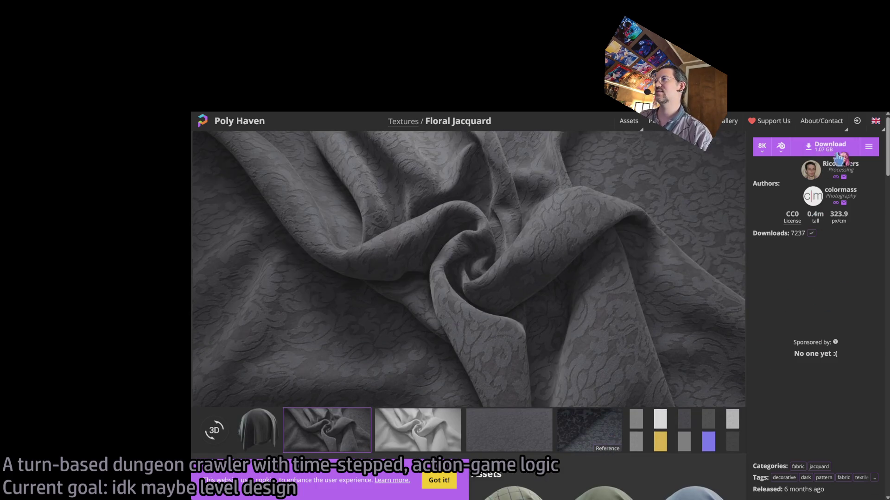
pyautogui.click(825, 147)
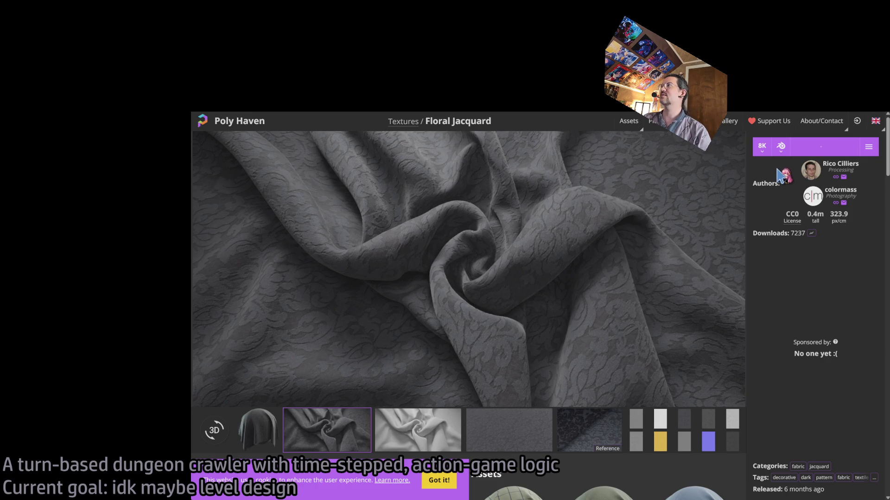
pyautogui.hotkey('ctrl', 'j')
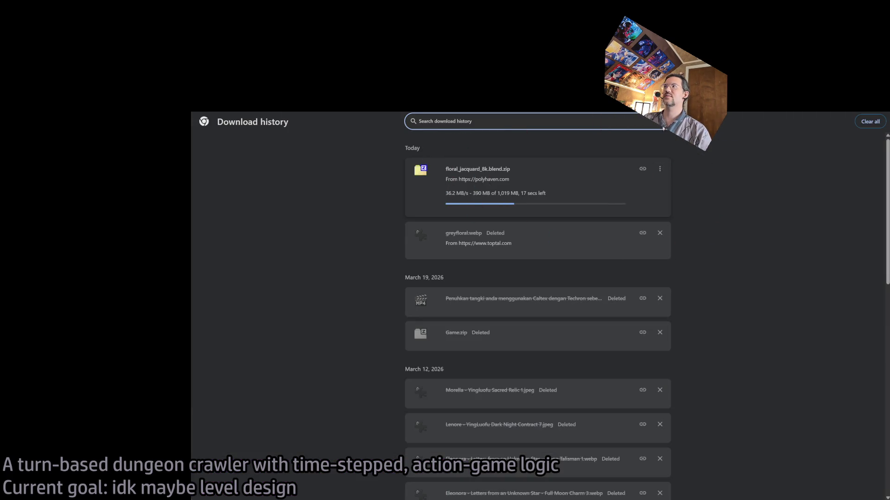
# Clear the old entries from Chrome's download history and close the history tab.
pyautogui.click(870, 121)
pyautogui.hotkey('ctrl', 'w')
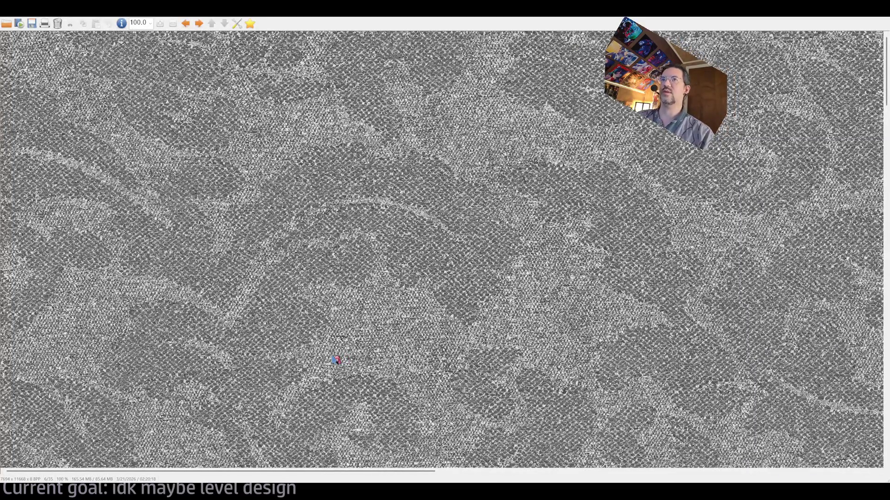
# Page through the downloaded maps: grey texture, dark damask, embossed height map. Then close the viewer.
pyautogui.press('Left')
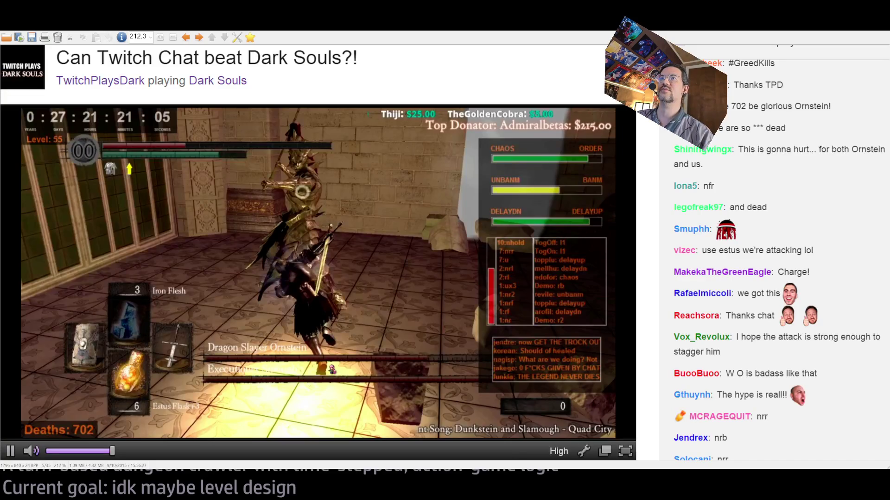
pyautogui.press('Right')
pyautogui.press('Right')
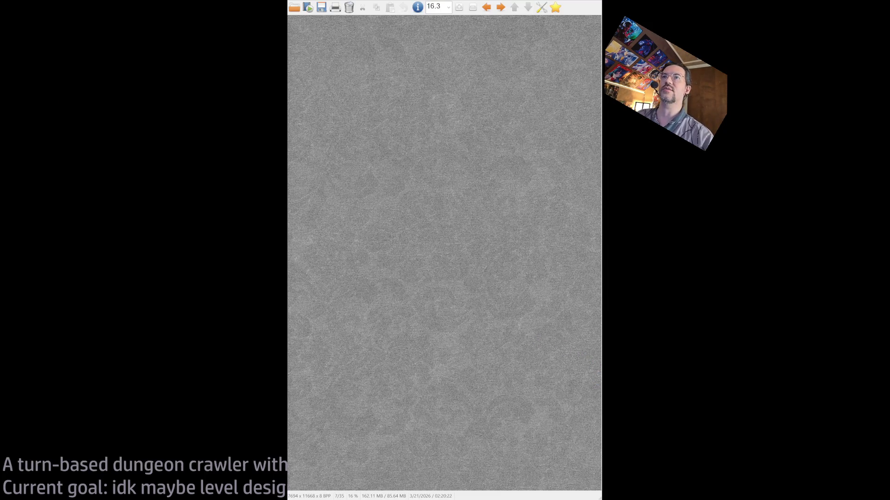
pyautogui.press('Right')
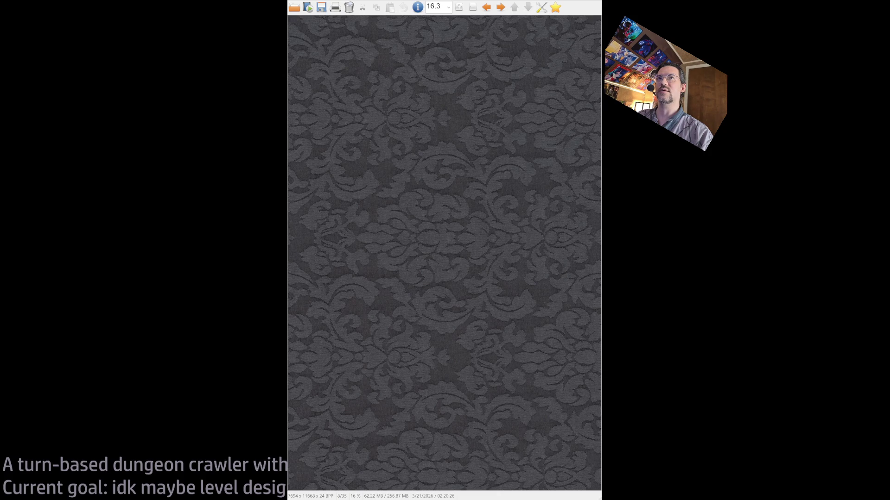
pyautogui.press('Right')
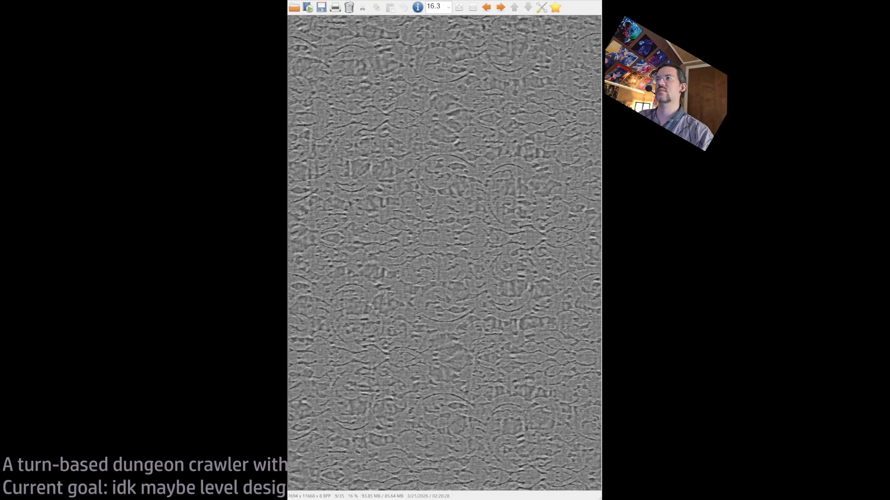
pyautogui.press('Right')
pyautogui.press('Escape')
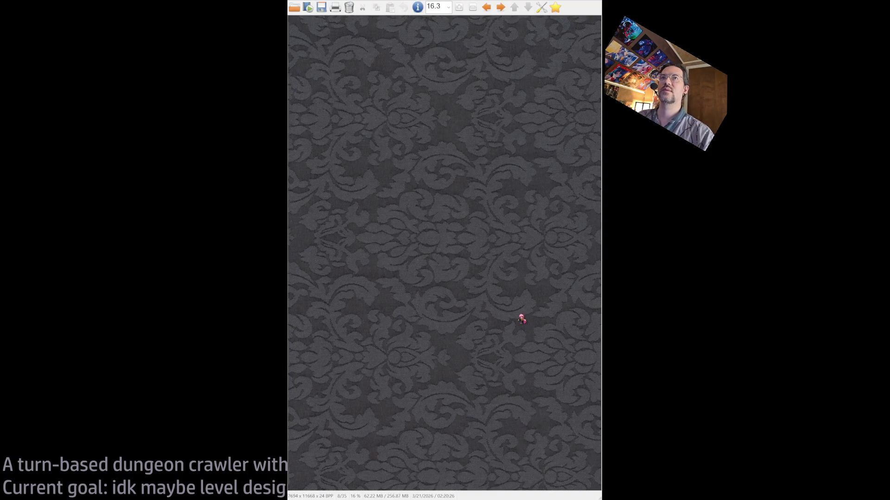
# Step back through the maps to the dark damask colour image and view it at original size.
pyautogui.press('Right')
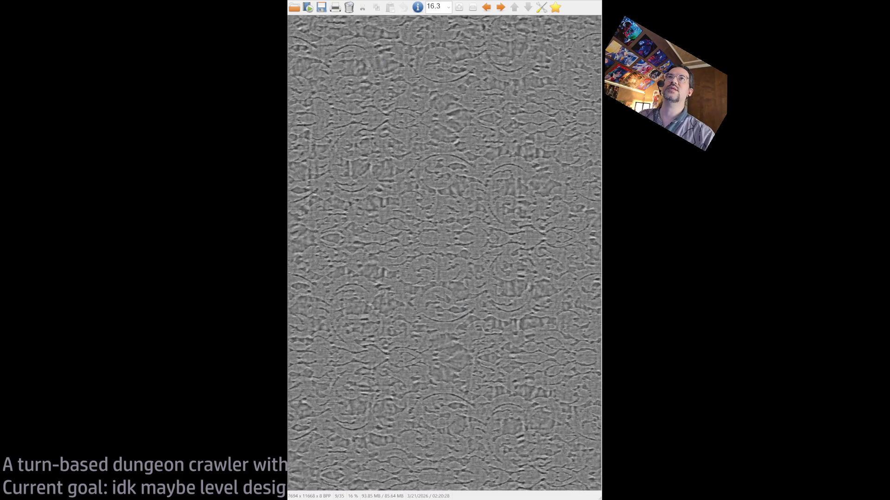
pyautogui.press('Left')
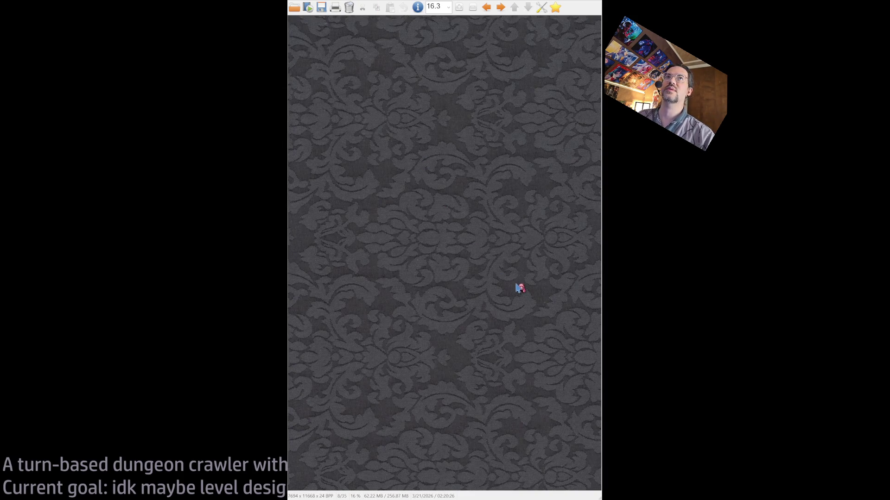
pyautogui.press('Left')
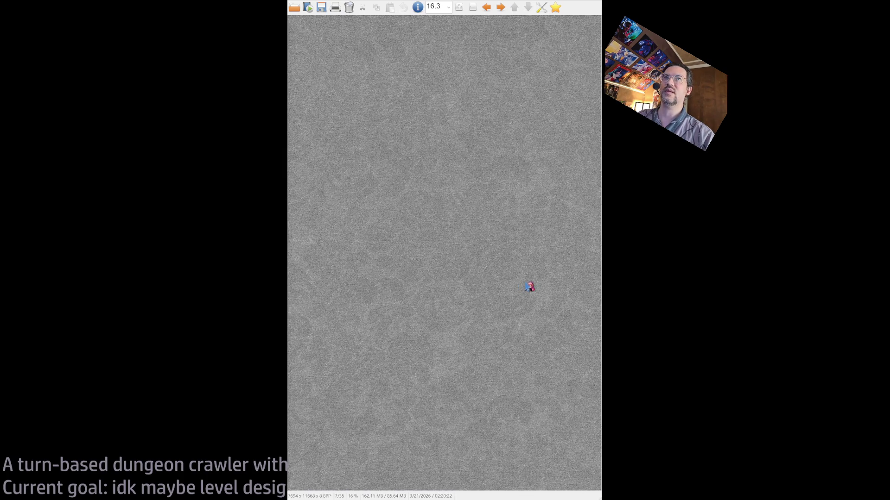
pyautogui.press('Left')
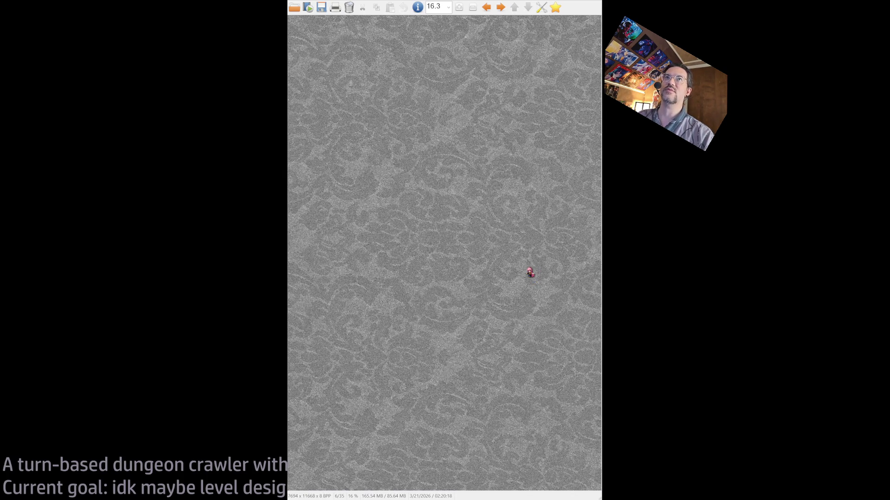
pyautogui.press('Right')
pyautogui.press('Right')
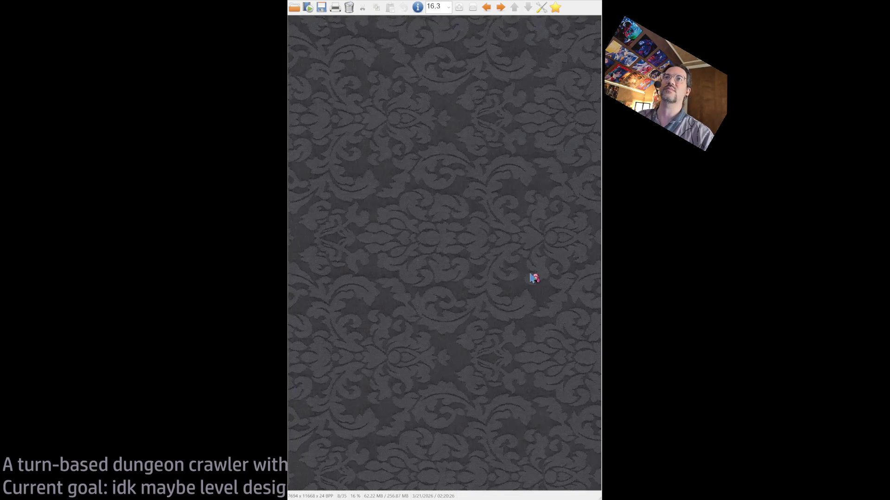
pyautogui.hotkey('ctrl', 'h')
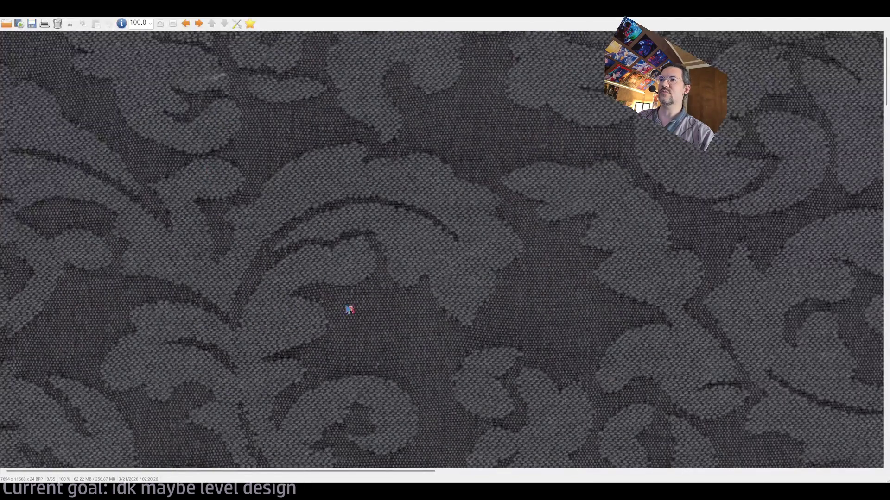
# Toggle the dark damask between fit view and 100% to check the weave, then close IrfanView.
pyautogui.press('-')
pyautogui.press('-')
pyautogui.press('-')
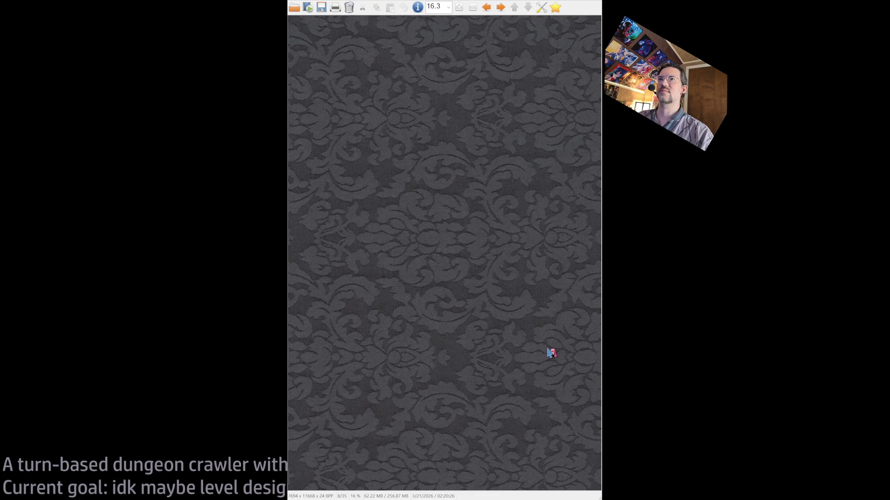
pyautogui.hotkey('ctrl', 'h')
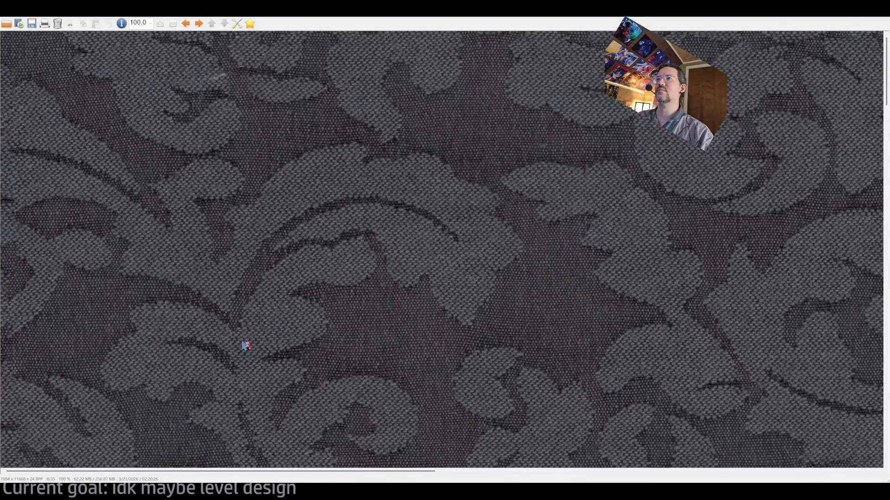
pyautogui.hotkey('ctrl', 'h')
pyautogui.press('Escape')
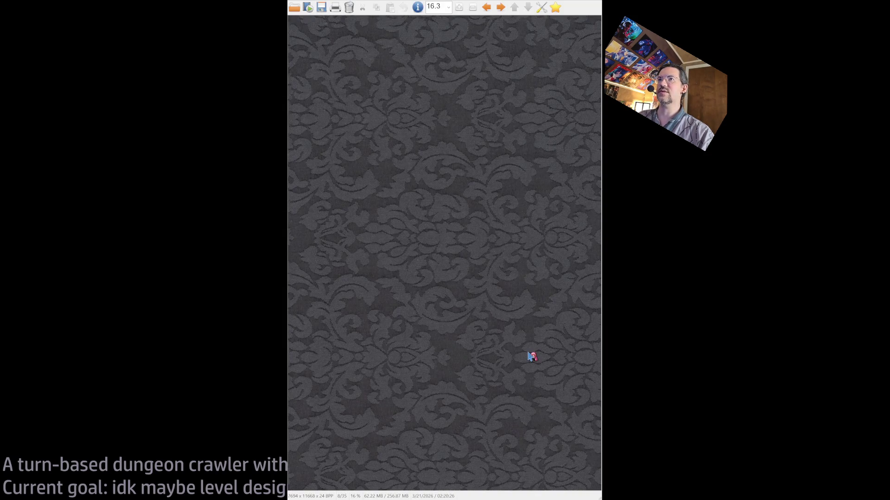
pyautogui.press('Escape')
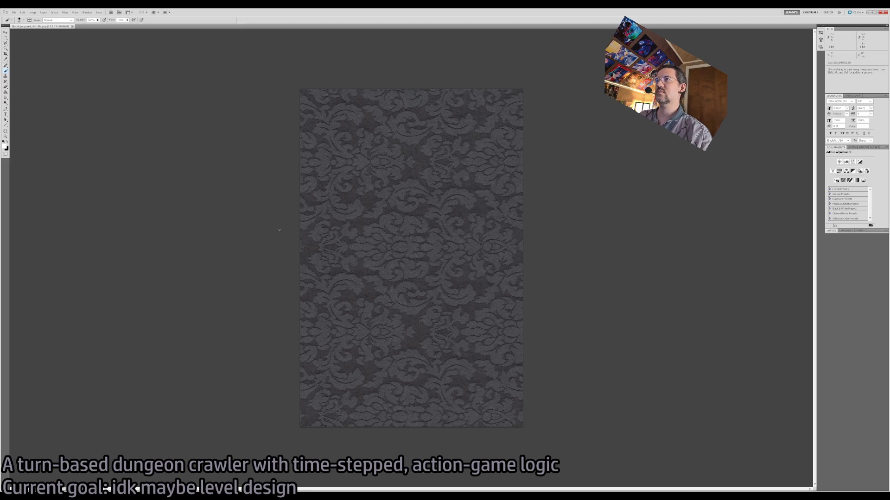
pyautogui.click(5, 38)
pyautogui.moveTo(296, 247)
pyautogui.mouseDown()
pyautogui.moveTo(538, 268)
pyautogui.moveTo(582, 417)
pyautogui.mouseUp()
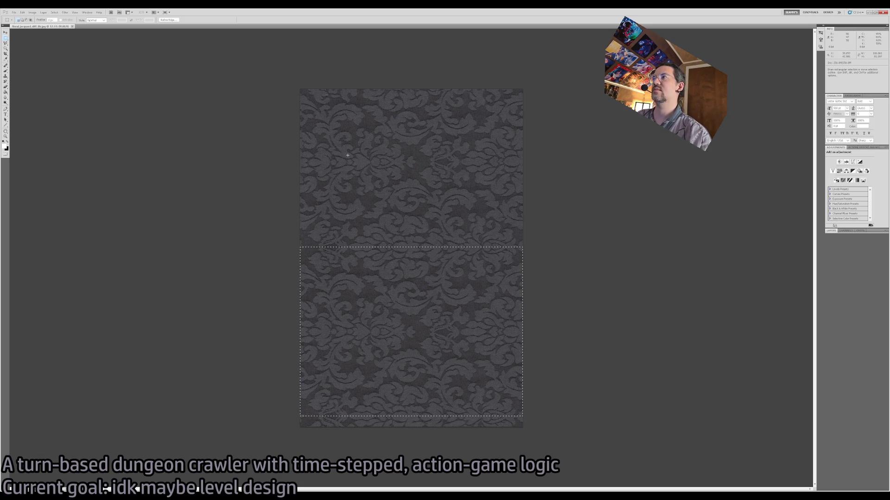
pyautogui.hotkey('ctrl', 'd')
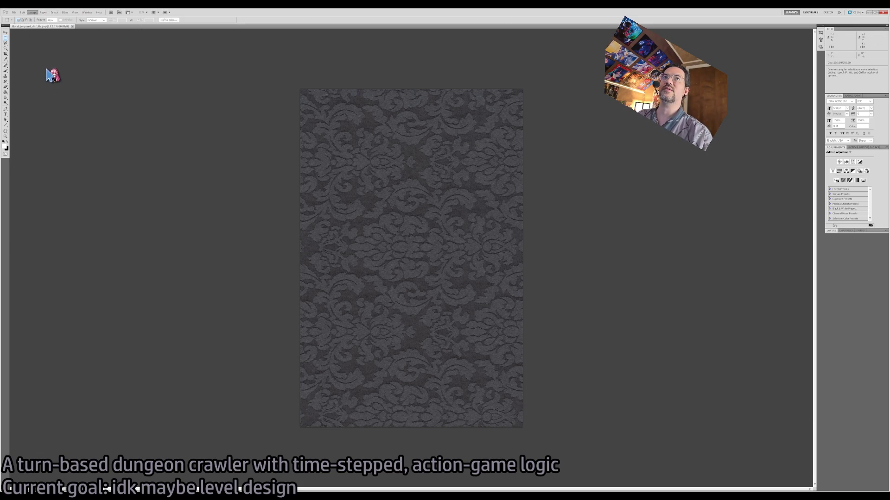
pyautogui.hotkey('alt', 'Tab')
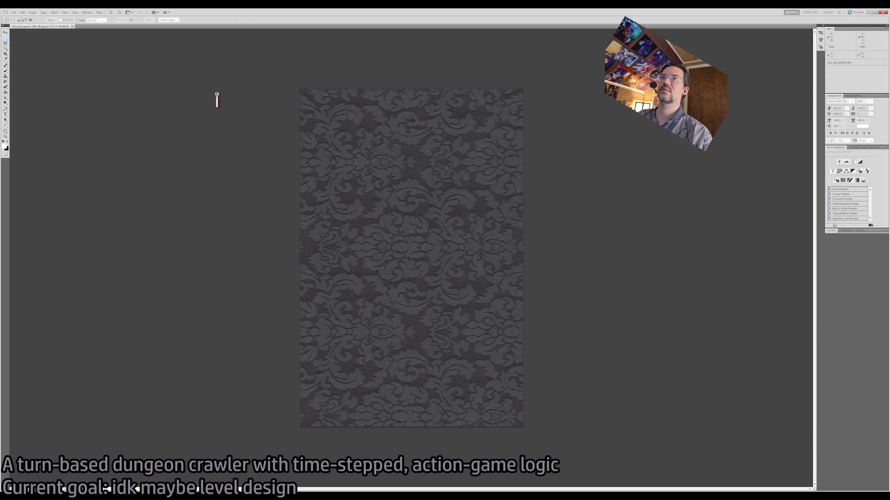
pyautogui.click(218, 92)
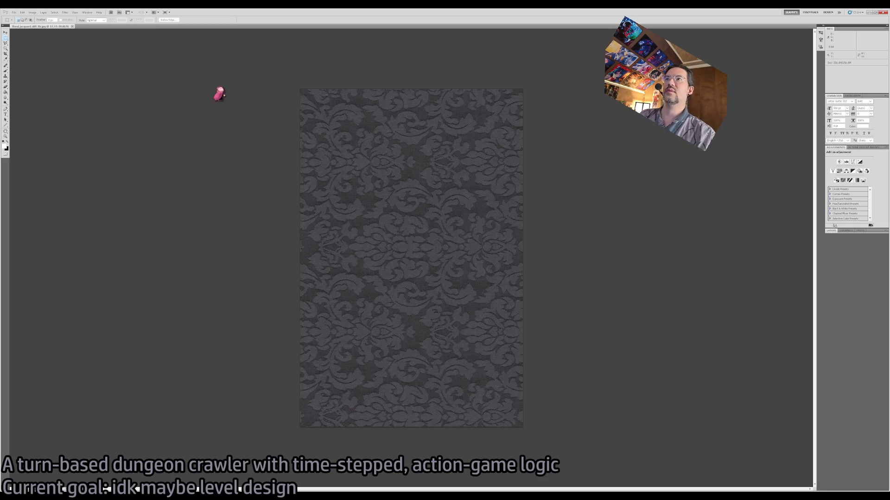
# Apply the doubled canvas width and drag a copy of the texture into the black right half.
pyautogui.hotkey('ctrl', 'alt', 'c')
pyautogui.moveTo(188, 90); pyautogui.dragTo(408, 426)
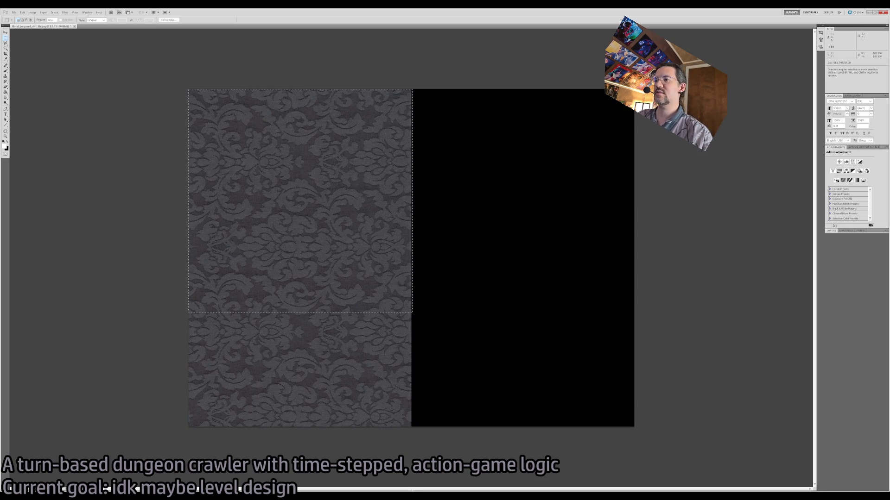
pyautogui.keyDown('ctrl'); pyautogui.keyDown('alt'); pyautogui.moveTo(339, 357); pyautogui.dragTo(560, 358); pyautogui.keyUp('alt'); pyautogui.keyUp('ctrl')
pyautogui.hotkey('ctrl', 'd')
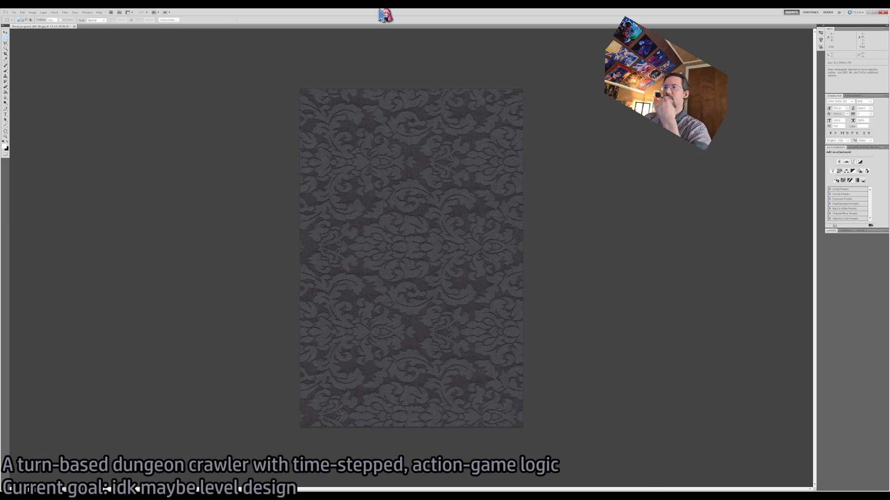
pyautogui.hotkey('ctrl', 'shift', 'z')
pyautogui.hotkey('ctrl', 'shift', 'z')
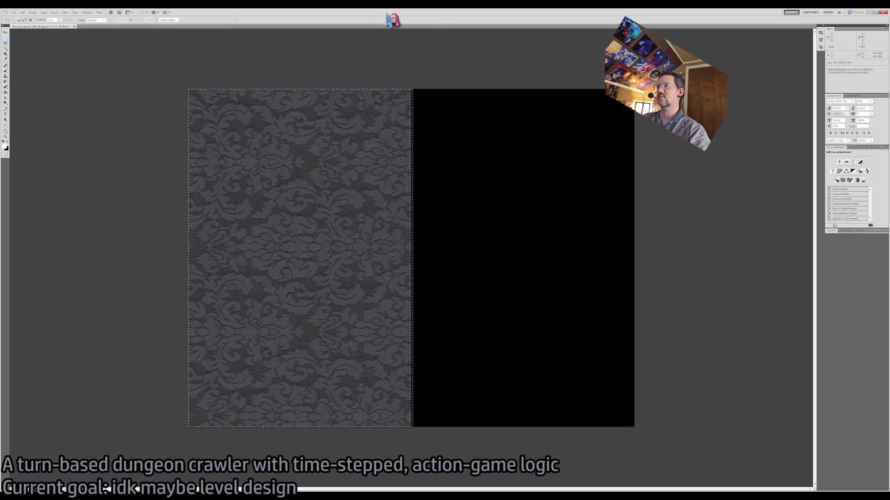
# Nudge the right copy slightly to close the seam, then check it at actual pixels and zoom out.
pyautogui.press('v')
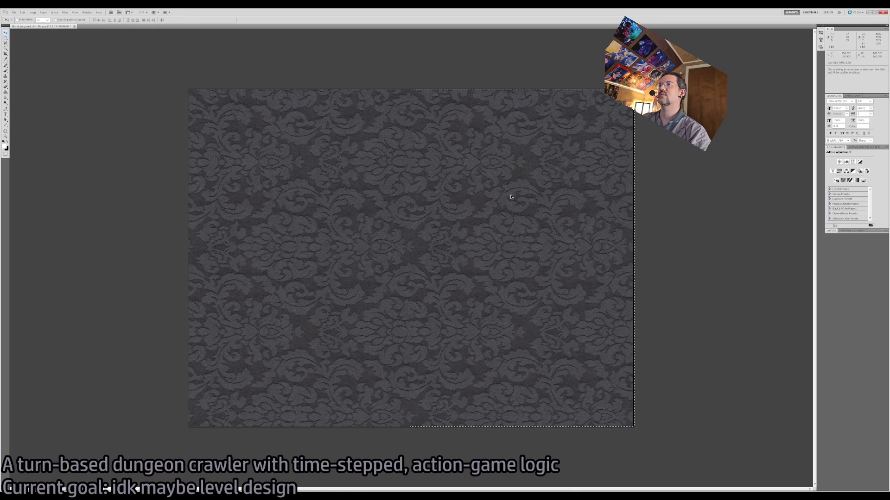
pyautogui.moveTo(519, 203); pyautogui.dragTo(520, 204)
pyautogui.doubleClick(6, 137)
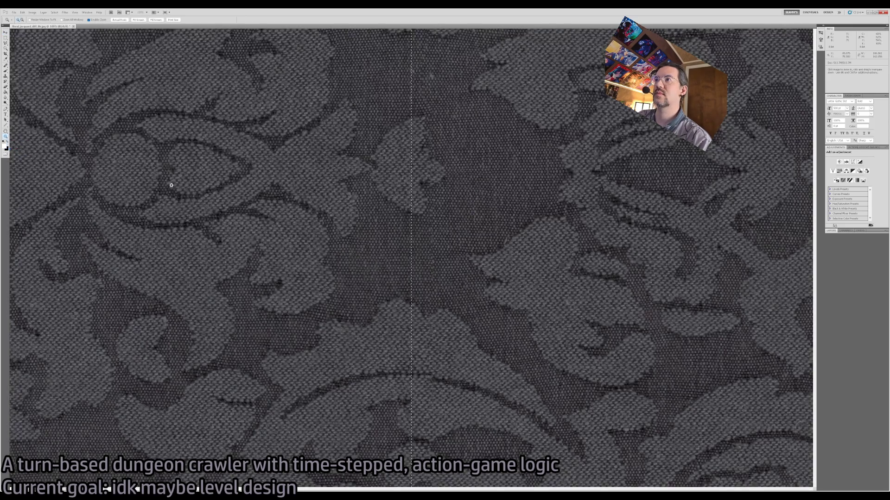
pyautogui.keyDown('alt'); pyautogui.click(480, 272); pyautogui.keyUp('alt')
pyautogui.keyDown('alt'); pyautogui.click(480, 271); pyautogui.keyUp('alt')
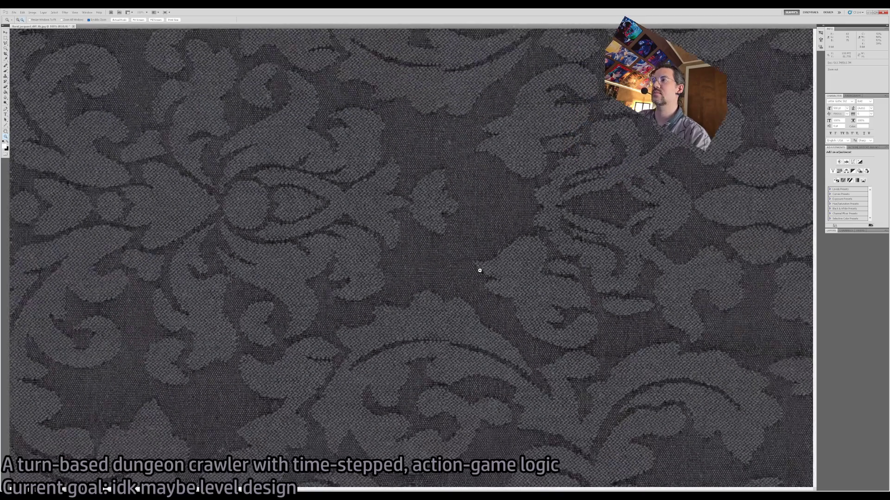
pyautogui.keyDown('alt'); pyautogui.click(480, 270); pyautogui.keyUp('alt')
pyautogui.keyDown('alt'); pyautogui.click(480, 269); pyautogui.keyUp('alt')
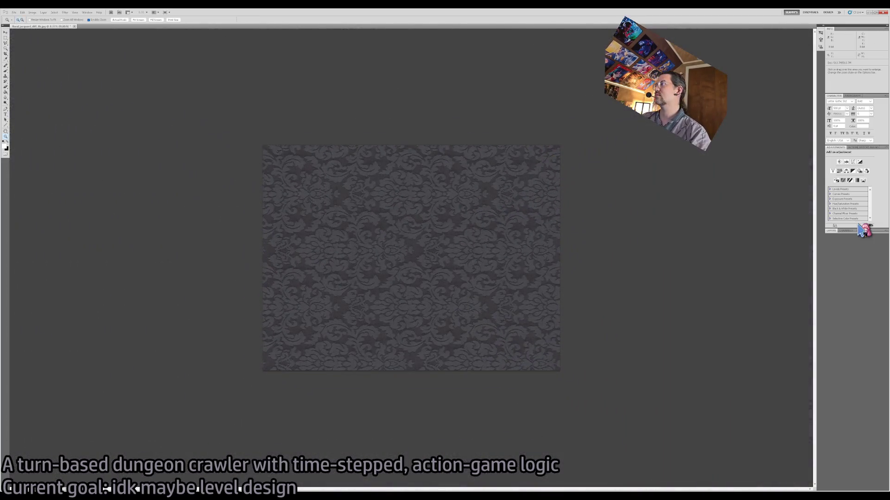
# Extend the canvas downward and paste a copy of the texture into the empty area below.
pyautogui.click(832, 231)
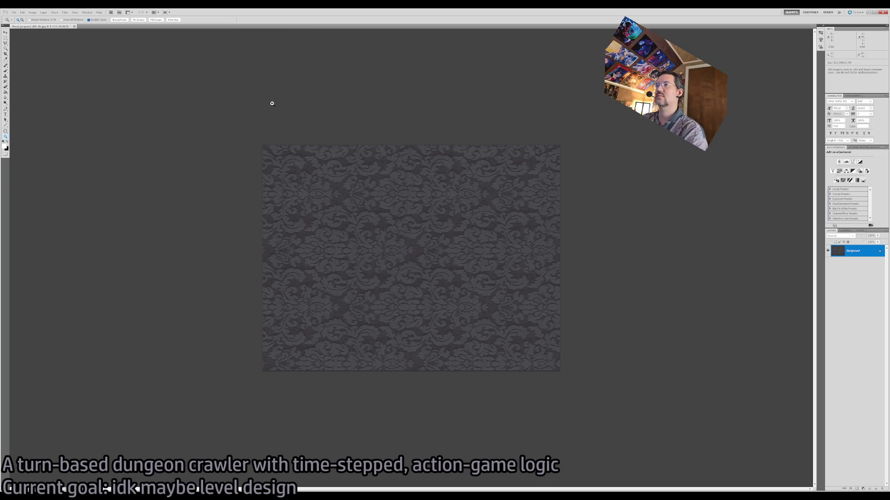
pyautogui.hotkey('ctrl', 'a')
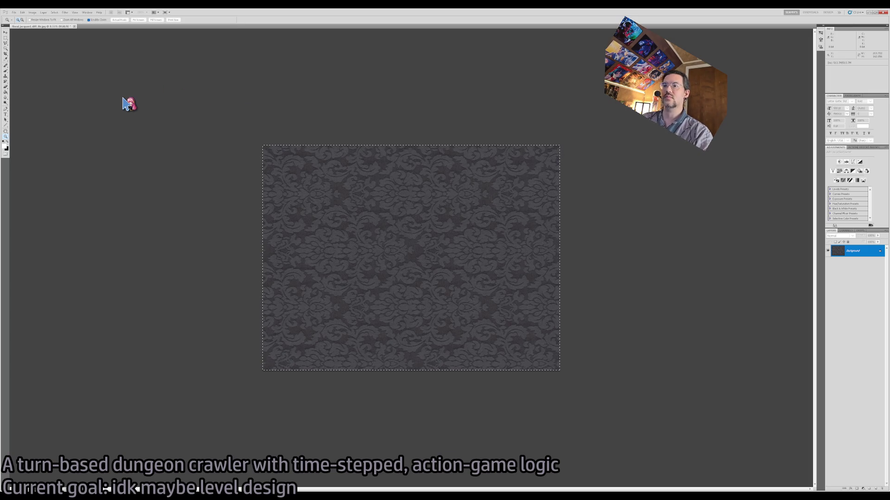
pyautogui.press('Return')
pyautogui.hotkey('ctrl', 'v')
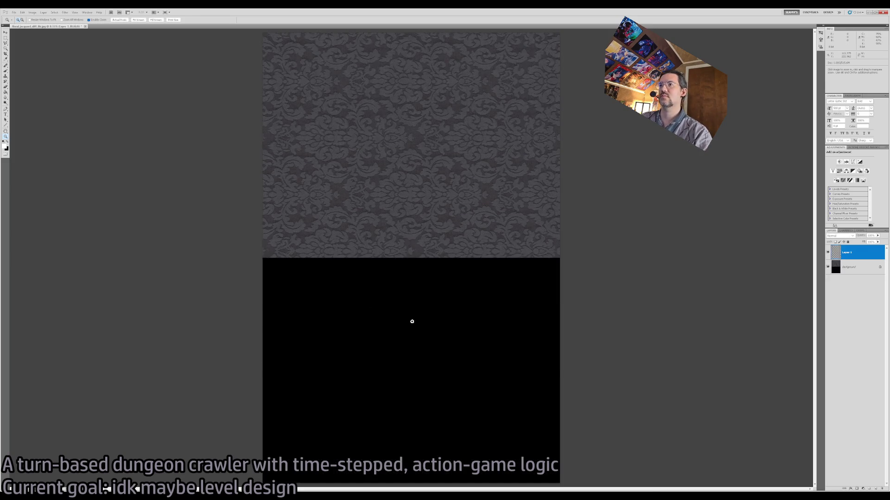
pyautogui.press('v')
pyautogui.moveTo(437, 204)
pyautogui.mouseDown()
pyautogui.moveTo(421, 369)
pyautogui.moveTo(419, 292)
pyautogui.mouseUp()
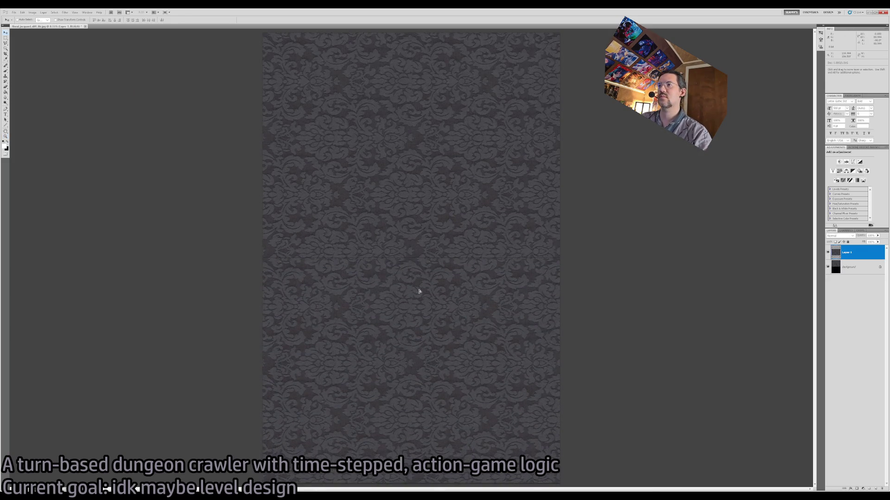
# Merge the pasted copy into the background after checking the new seam up close.
pyautogui.hotkey('ctrl', 'e')
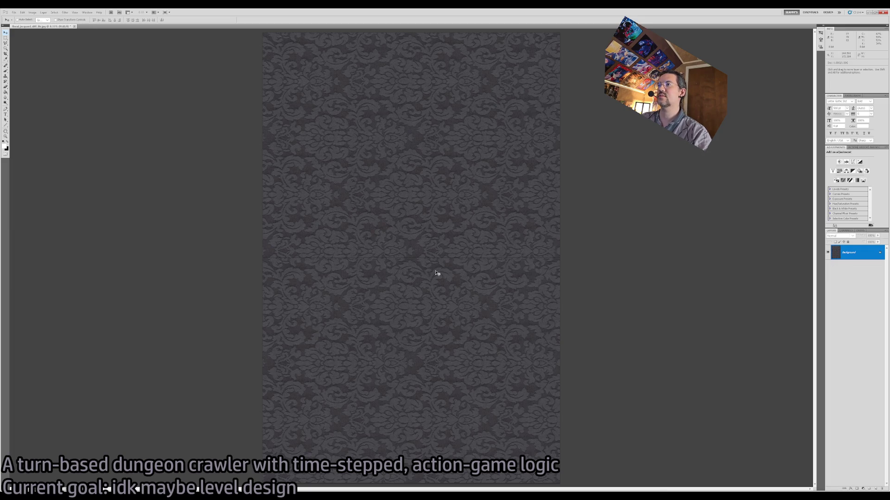
pyautogui.hotkey('ctrl', 'z')
pyautogui.press('z')
pyautogui.click(418, 260)
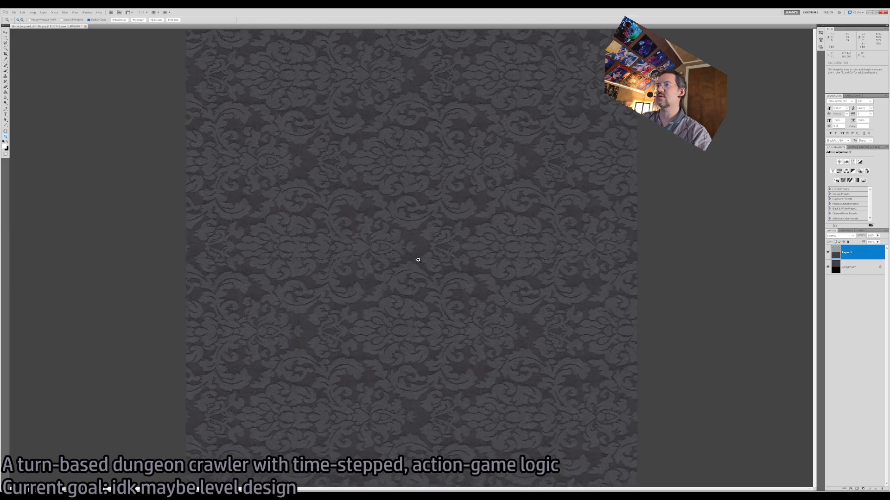
pyautogui.click(418, 260)
pyautogui.click(418, 260)
pyautogui.hotkey('ctrl', 'e')
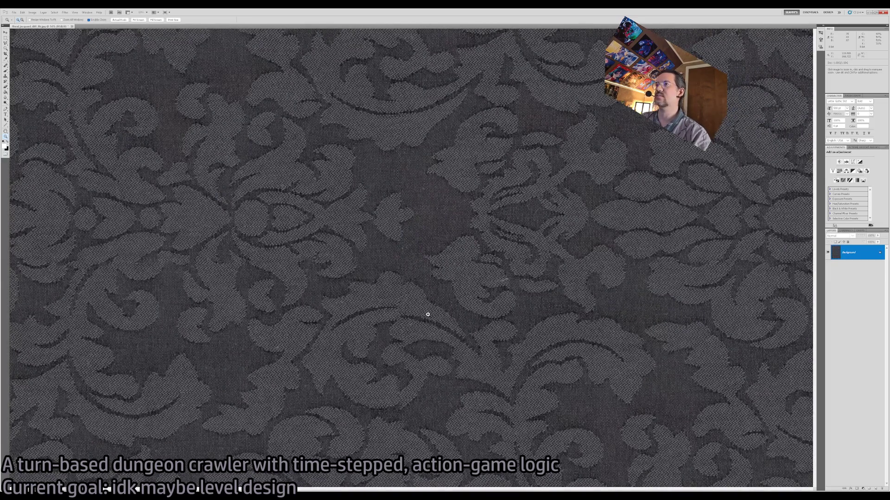
pyautogui.keyDown('alt'); pyautogui.click(414, 299); pyautogui.keyUp('alt')
pyautogui.keyDown('alt'); pyautogui.click(414, 300); pyautogui.keyUp('alt')
pyautogui.keyDown('alt'); pyautogui.click(414, 300); pyautogui.keyUp('alt')
pyautogui.keyDown('alt'); pyautogui.click(414, 299); pyautogui.keyUp('alt')
pyautogui.keyDown('alt'); pyautogui.click(414, 301); pyautogui.keyUp('alt')
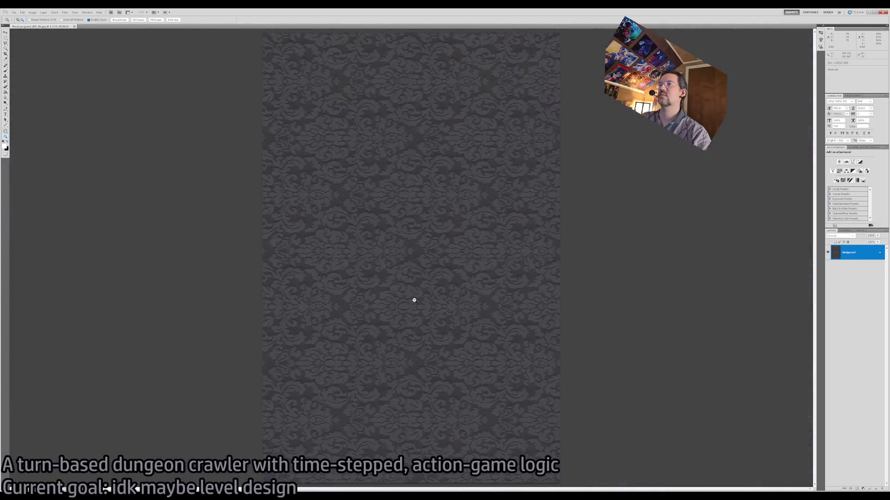
# Zoom in to inspect the tiling at 25%, then zoom back out to the whole image.
pyautogui.keyDown('alt'); pyautogui.click(423, 257); pyautogui.keyUp('alt')
pyautogui.click(418, 258)
pyautogui.click(417, 258)
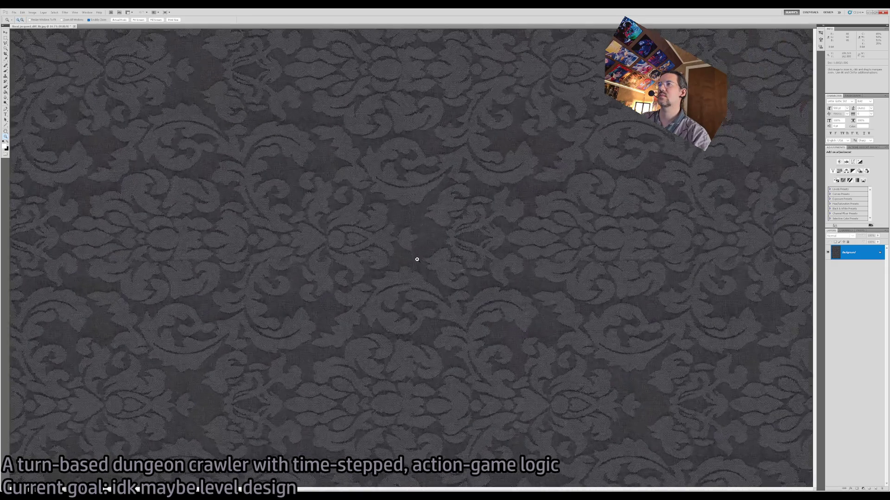
pyautogui.click(417, 259)
pyautogui.keyDown('alt'); pyautogui.click(417, 260); pyautogui.keyUp('alt')
pyautogui.keyDown('alt'); pyautogui.click(417, 259); pyautogui.keyUp('alt')
pyautogui.keyDown('alt'); pyautogui.click(417, 259); pyautogui.keyUp('alt')
pyautogui.keyDown('alt'); pyautogui.click(417, 258); pyautogui.keyUp('alt')
pyautogui.keyDown('alt'); pyautogui.click(491, 277); pyautogui.keyUp('alt')
pyautogui.click(468, 268)
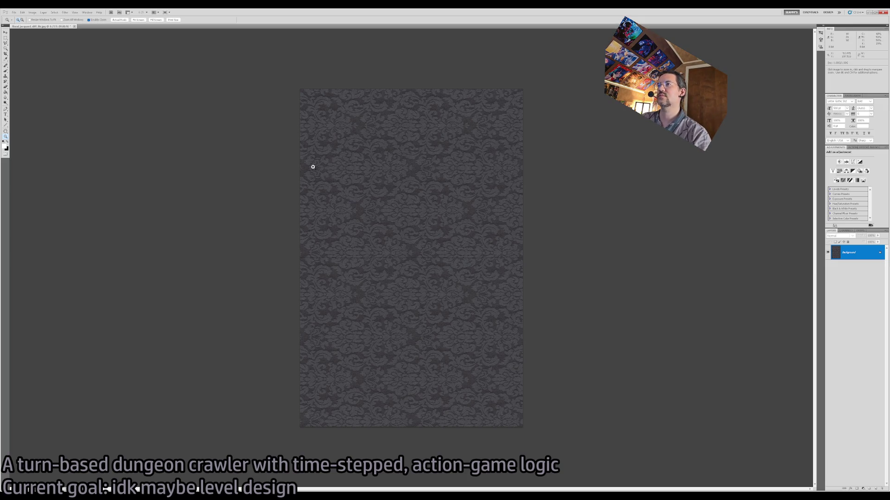
# Return to the image window and zoom in closely on the fabric weave detail.
pyautogui.hotkey('alt', 'Tab')
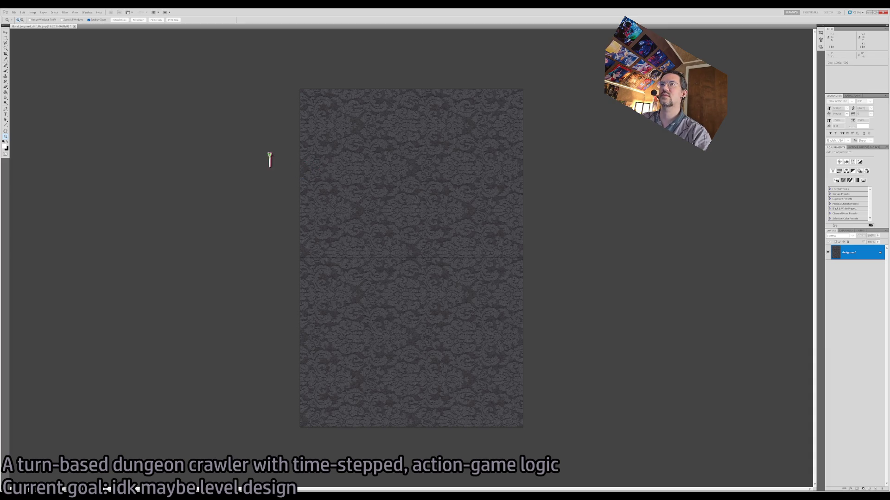
pyautogui.click(195, 155)
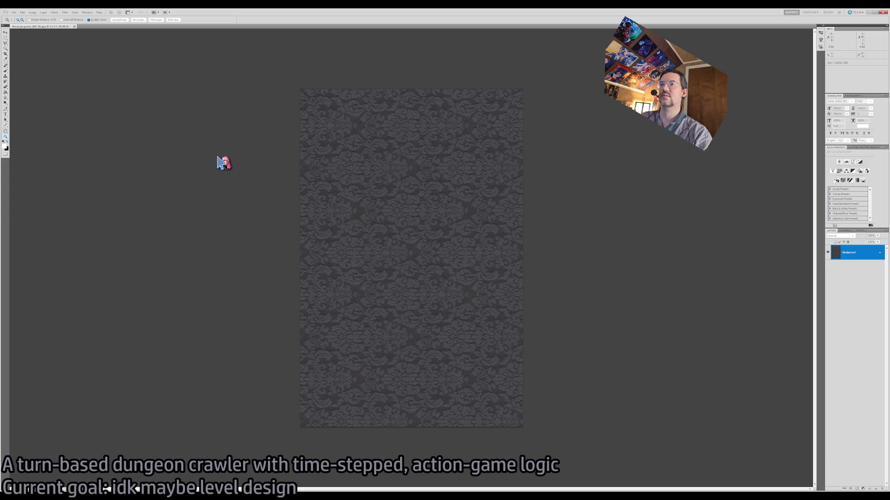
pyautogui.keyDown('alt'); pyautogui.click(389, 264); pyautogui.keyUp('alt')
pyautogui.click(402, 246)
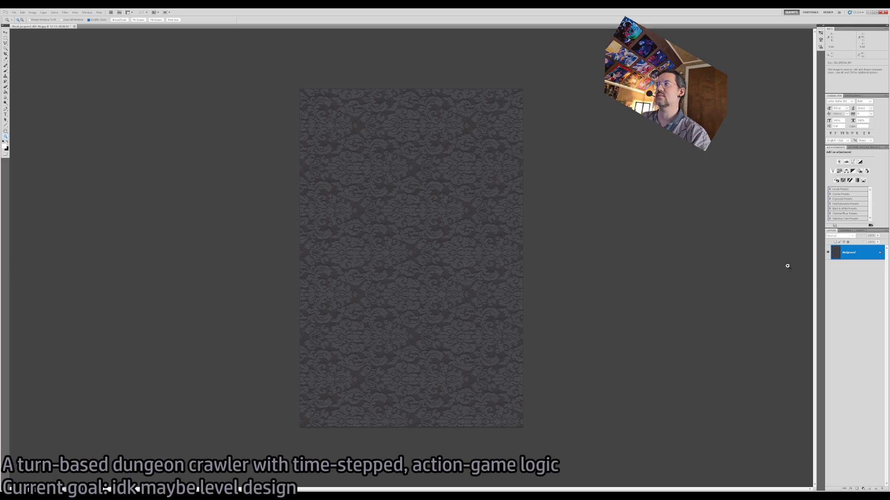
pyautogui.moveTo(413, 250); pyautogui.dragTo(413, 250)
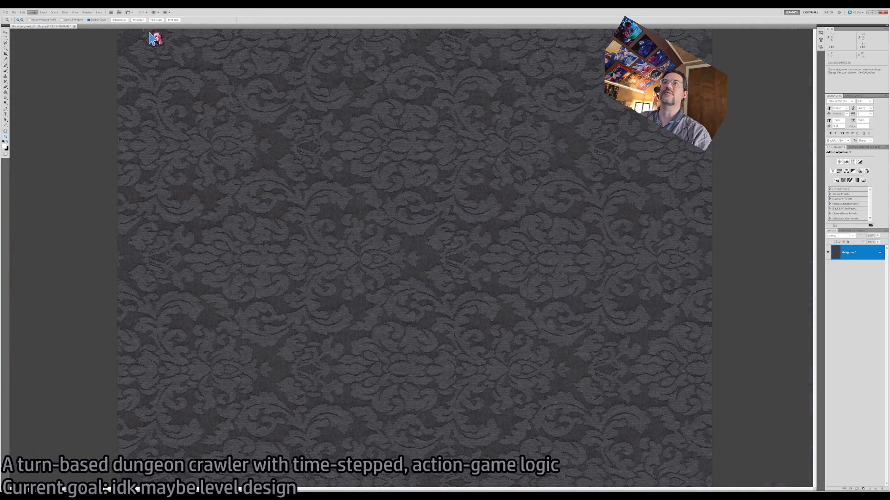
pyautogui.keyDown('alt'); pyautogui.click(441, 264); pyautogui.keyUp('alt')
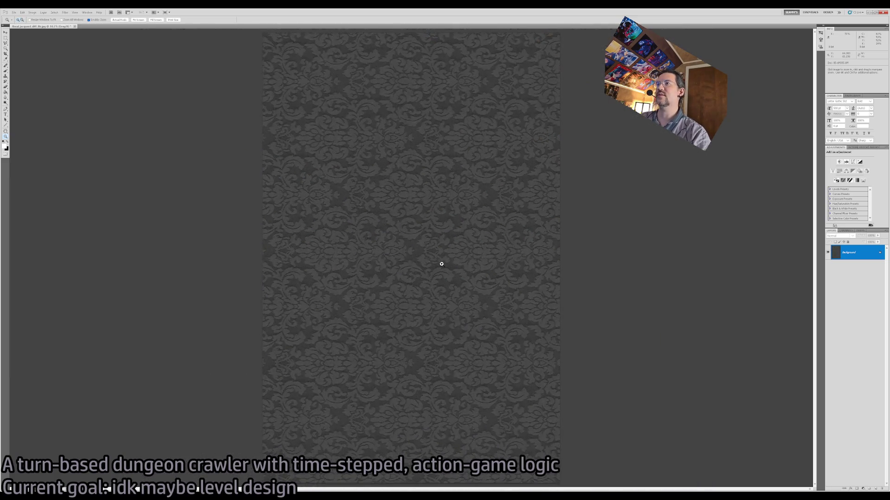
pyautogui.moveTo(441, 264); pyautogui.dragTo(442, 264)
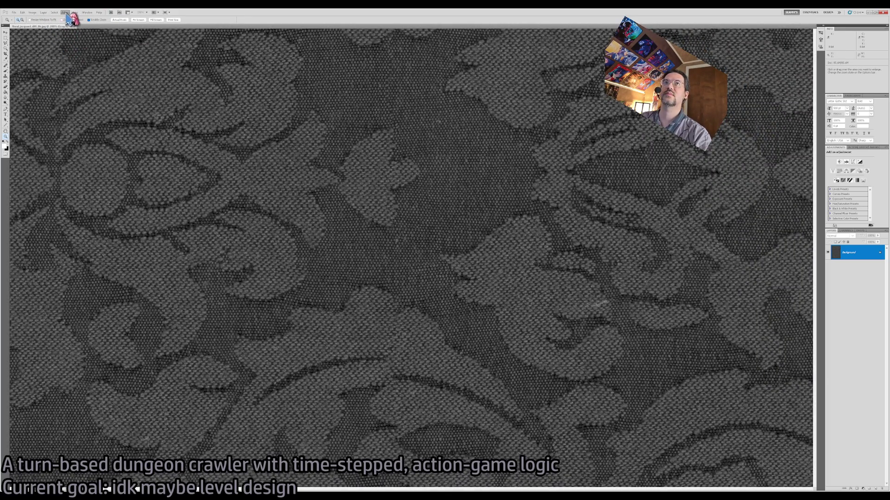
# Lighten and soften the whole tiled texture with a filter, after undoing a heavier blur.
pyautogui.press('h')
pyautogui.hotkey('ctrl', 'f')
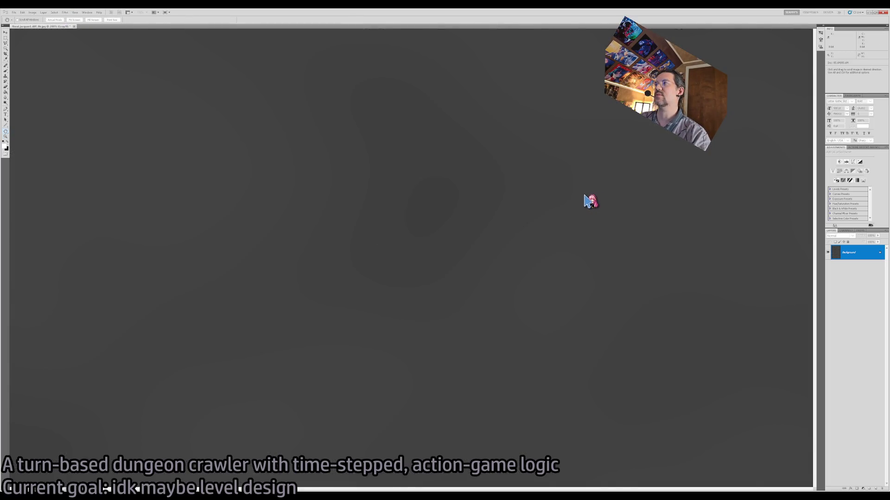
pyautogui.hotkey('ctrl', 'z')
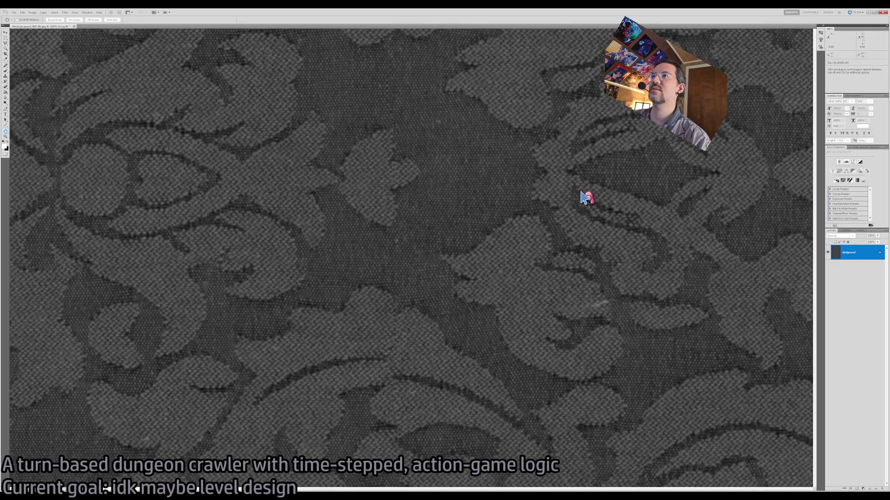
pyautogui.hotkey('ctrl', 'f')
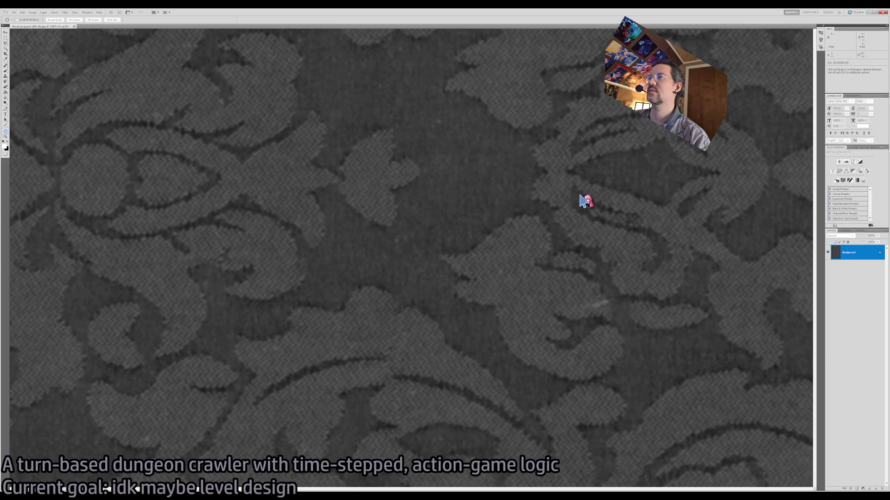
pyautogui.press('z')
pyautogui.keyDown('alt'); pyautogui.click(528, 326); pyautogui.keyUp('alt')
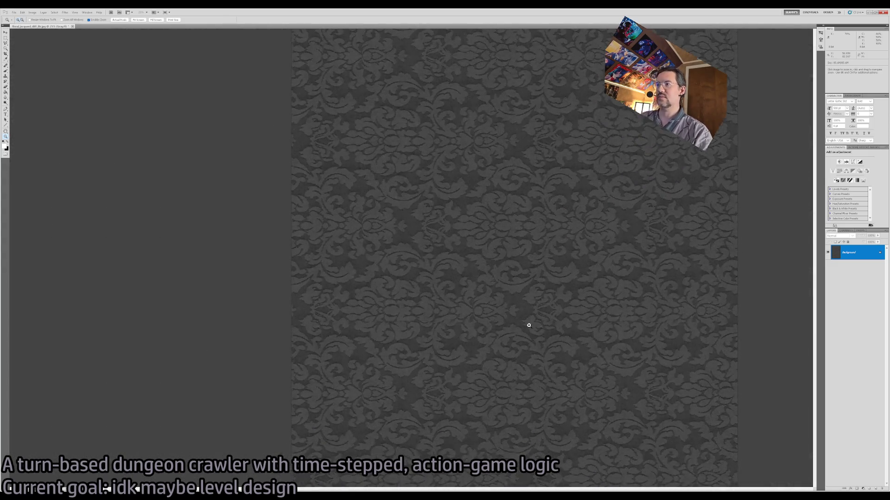
# Lighten the damask from dark to medium grey with a tone adjustment, check at 100%, zoom out.
pyautogui.press('i')
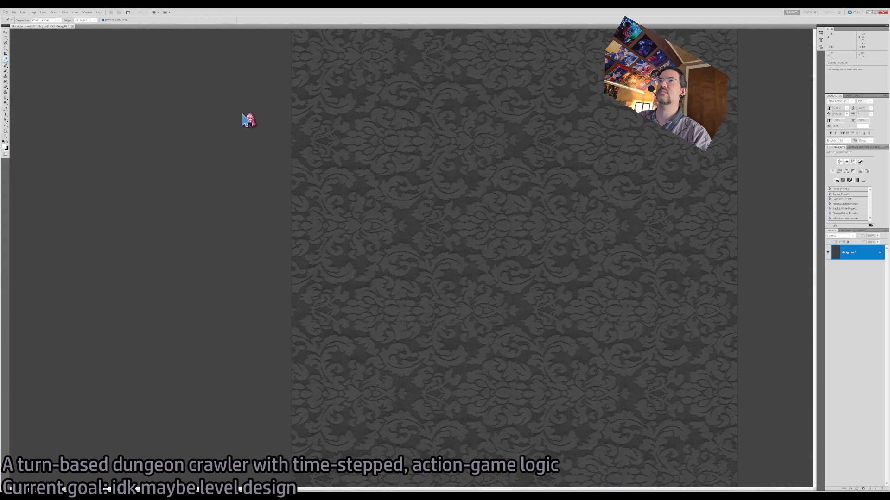
pyautogui.hotkey('ctrl', 'shift', 'l')
pyautogui.hotkey('ctrl', 'z')
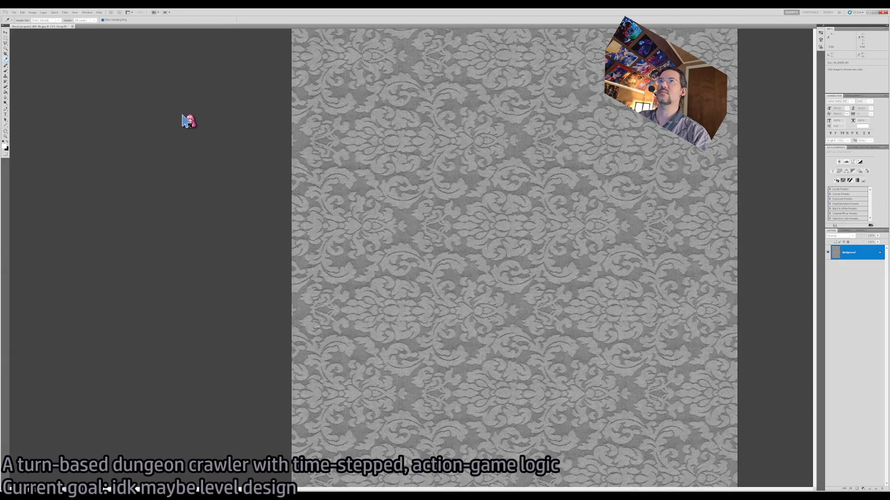
pyautogui.hotkey('ctrl', 'z')
pyautogui.press('z')
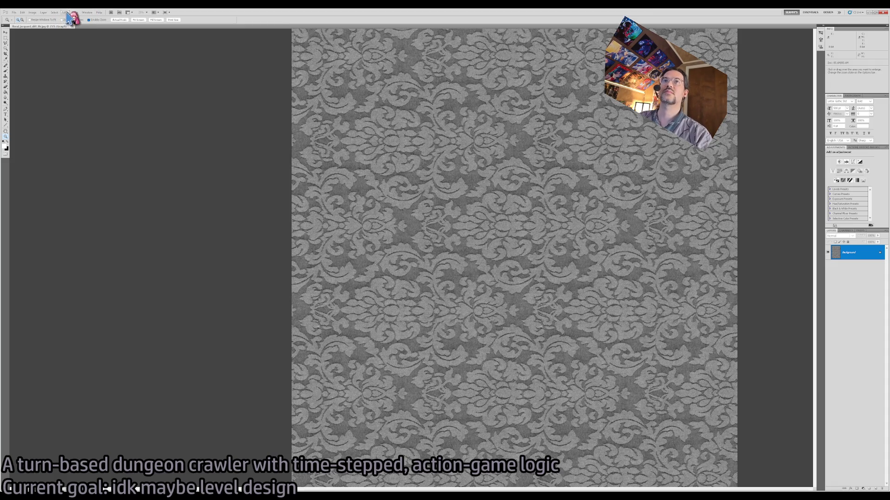
pyautogui.hotkey('ctrl', 'alt', '0')
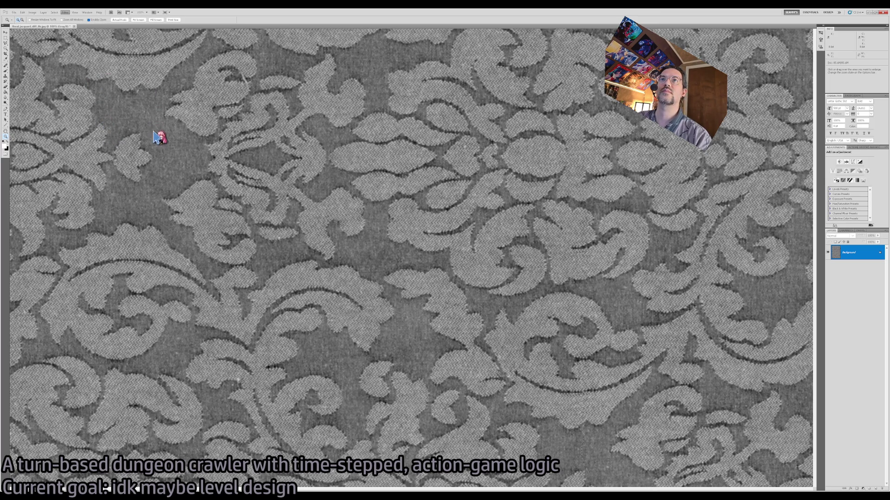
pyautogui.press('h')
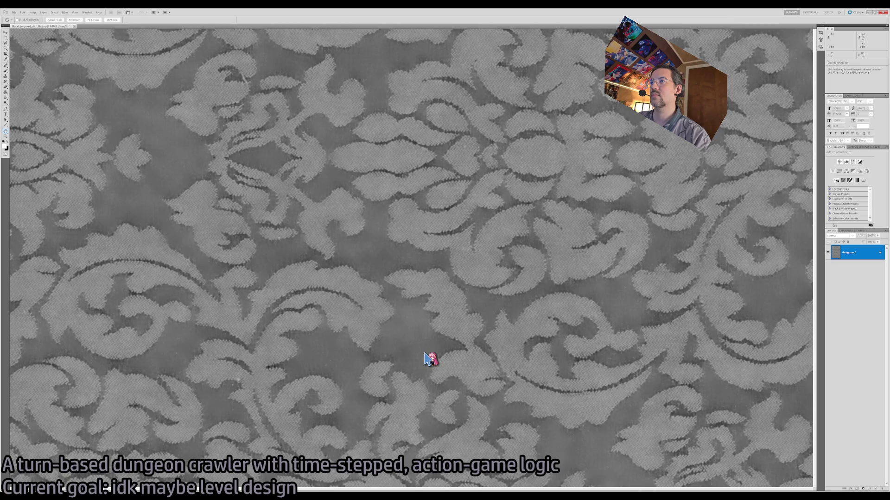
pyautogui.press('z')
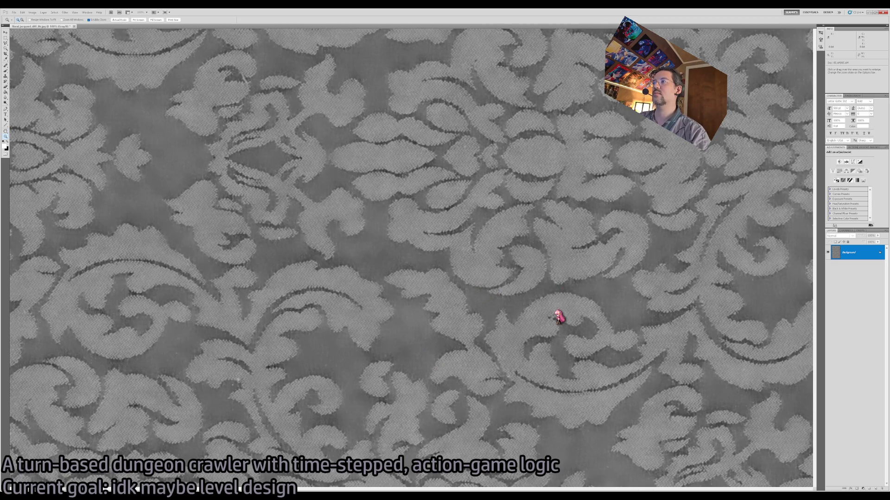
pyautogui.moveTo(553, 317); pyautogui.dragTo(458, 310)
# Apply Auto Tone and Auto Contrast for white motifs on solid black, undoing a softening filter.
pyautogui.press('i')
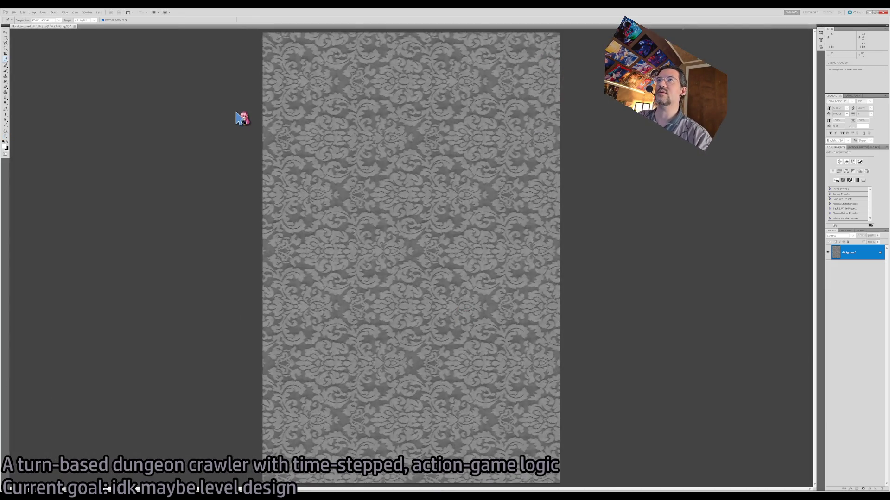
pyautogui.hotkey('ctrl', 'shift', 'l')
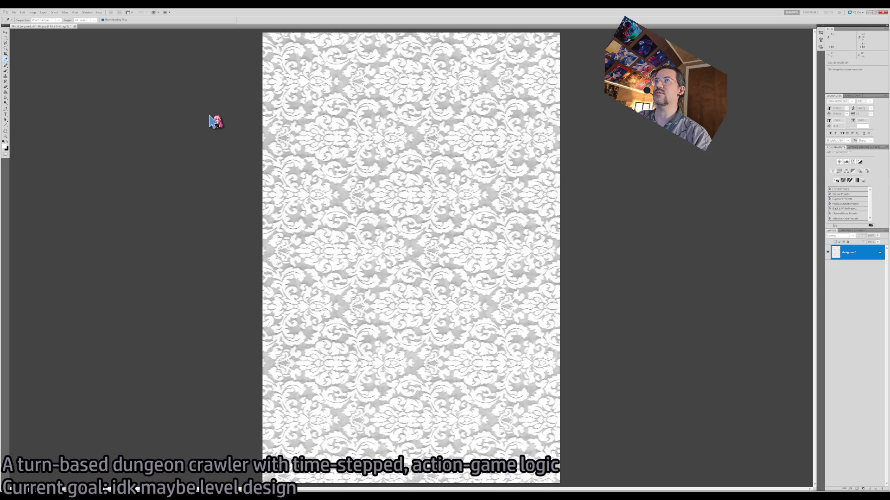
pyautogui.hotkey('ctrl', 'alt', 'shift', 'l')
pyautogui.hotkey('ctrl', 'shift', 'b')
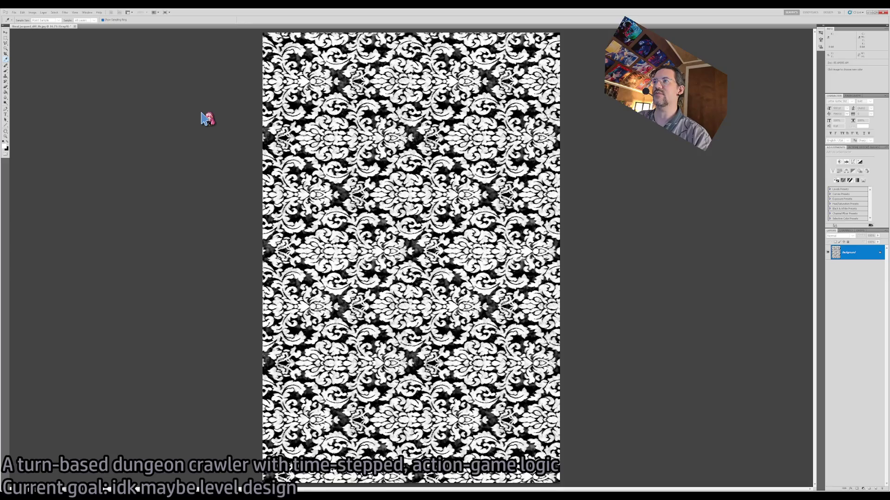
pyautogui.hotkey('ctrl', 'z')
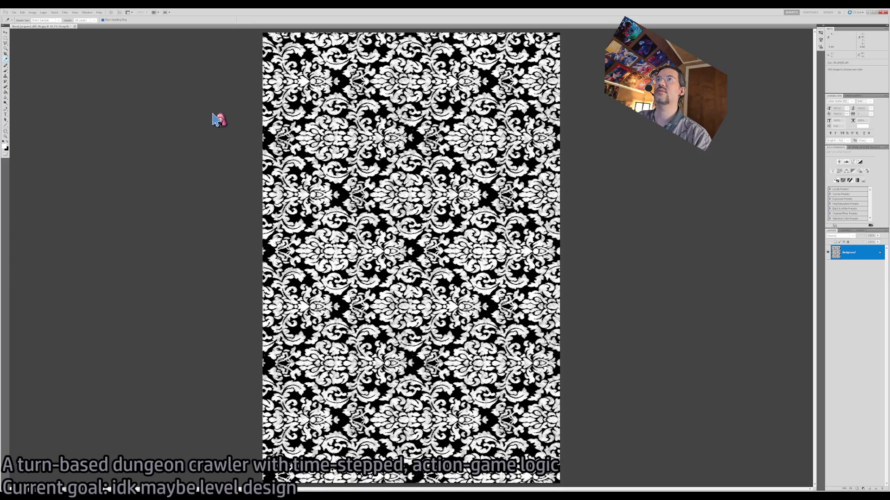
# Zoom in closely and scroll around to inspect the high-contrast pattern.
pyautogui.press('z')
pyautogui.click(435, 202)
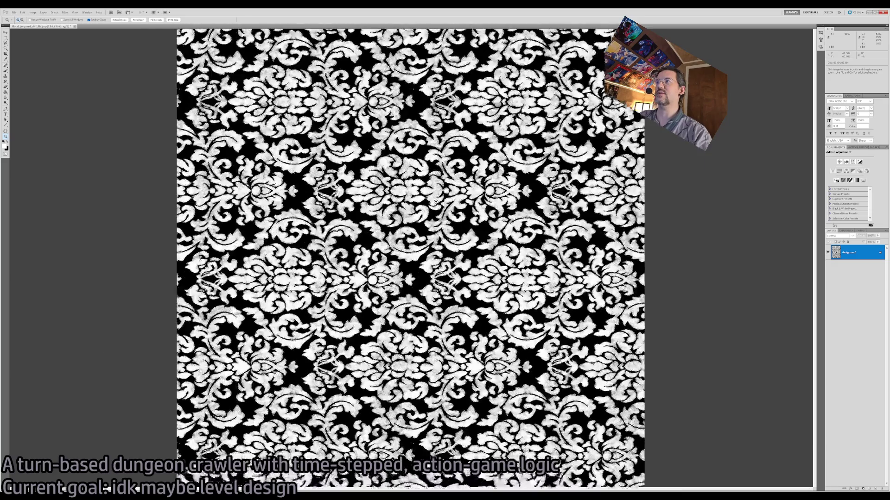
pyautogui.scroll(-6, 441, 213)
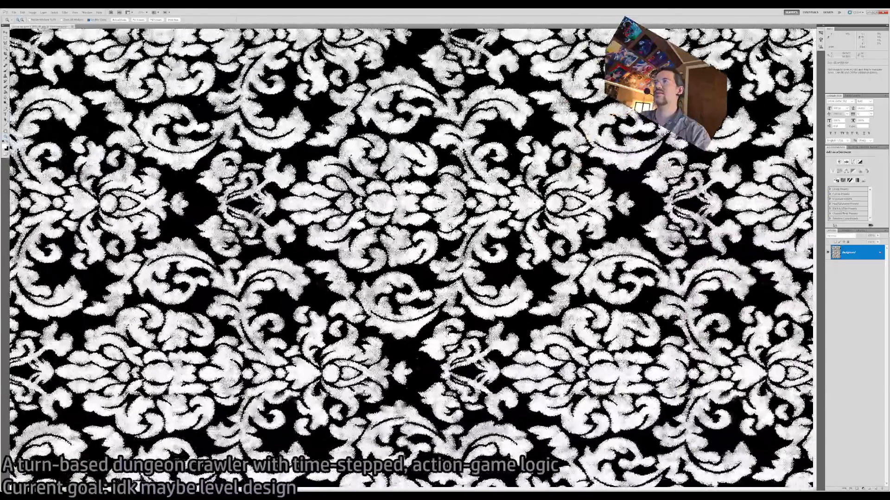
pyautogui.scroll(-4, 449, 226)
pyautogui.scroll(1, 425, 228)
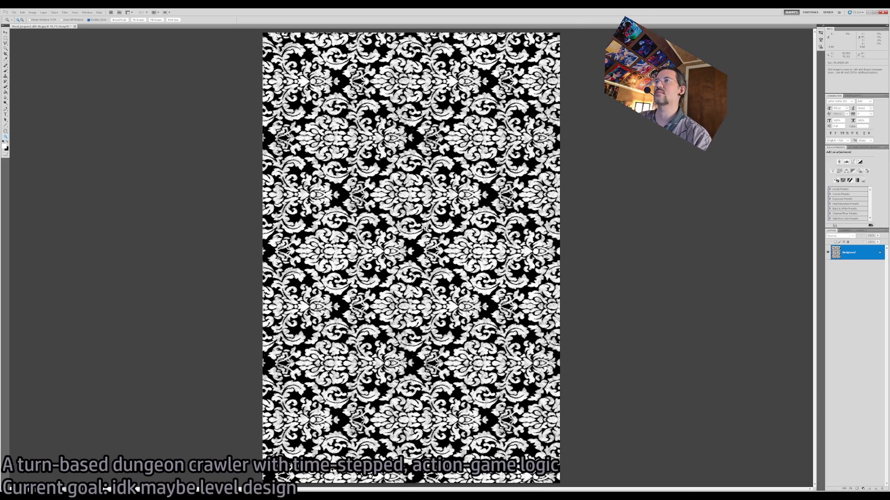
pyautogui.scroll(2, 425, 229)
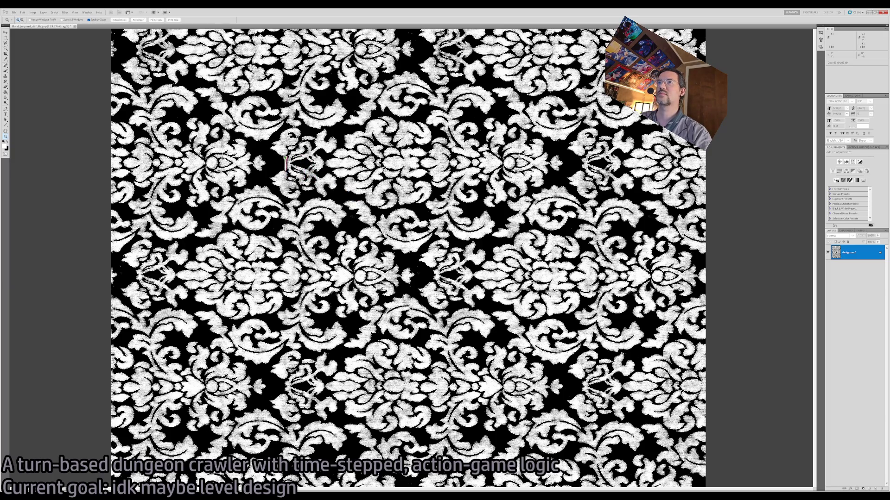
# View the pattern at 100% and scroll through it to review the tiling.
pyautogui.keyDown('alt'); pyautogui.click(192, 160); pyautogui.keyUp('alt')
pyautogui.doubleClick(5, 136)
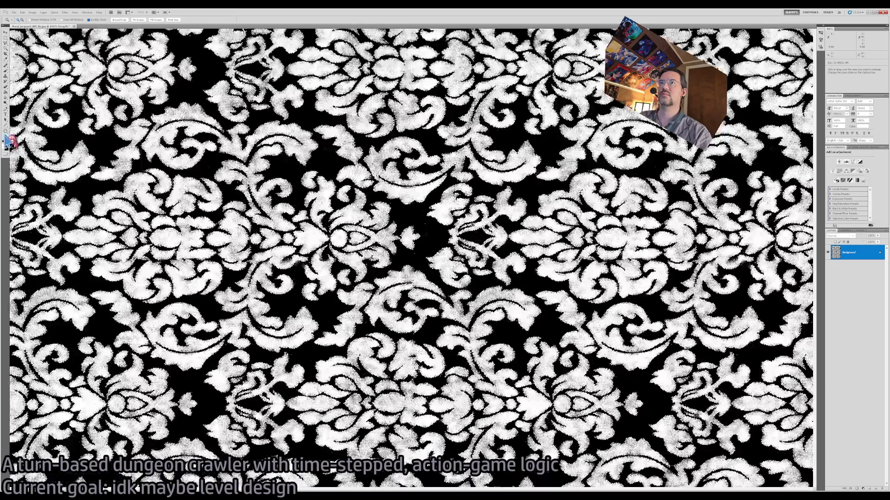
pyautogui.scroll(3, 368, 149)
pyautogui.scroll(-8, 350, 278)
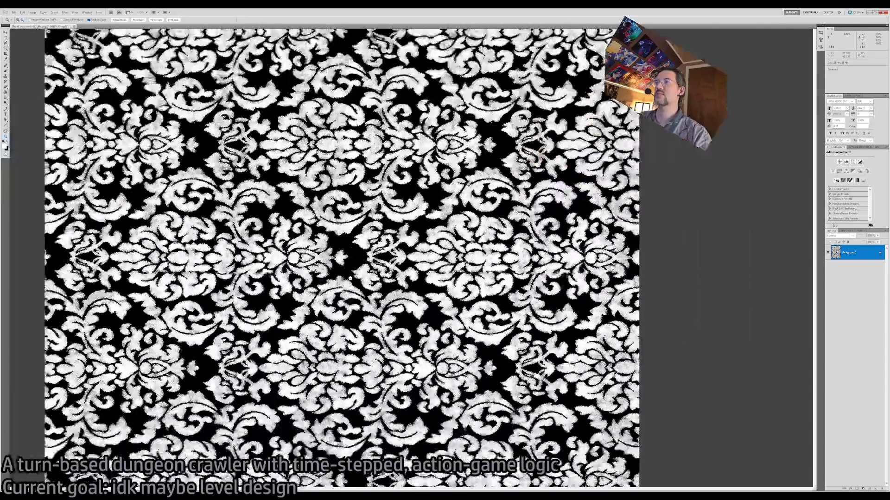
pyautogui.scroll(-2, 350, 279)
pyautogui.scroll(-1, 386, 233)
pyautogui.scroll(1, 386, 233)
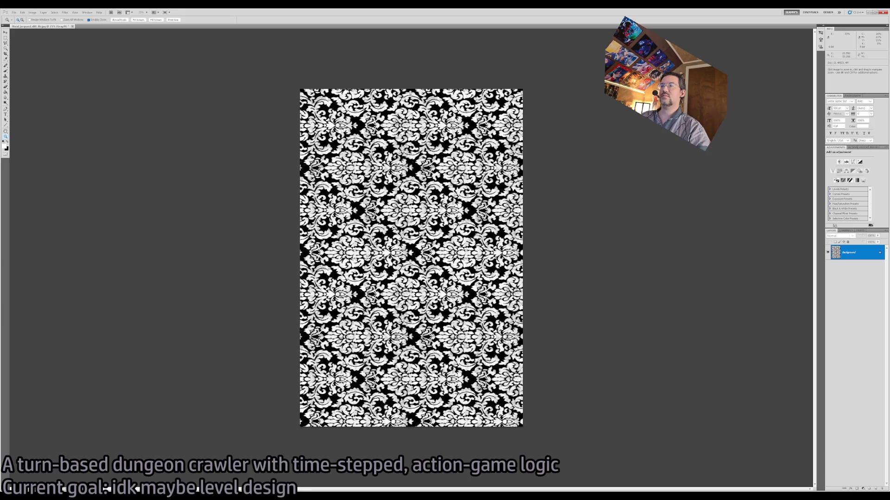
pyautogui.click(5, 37)
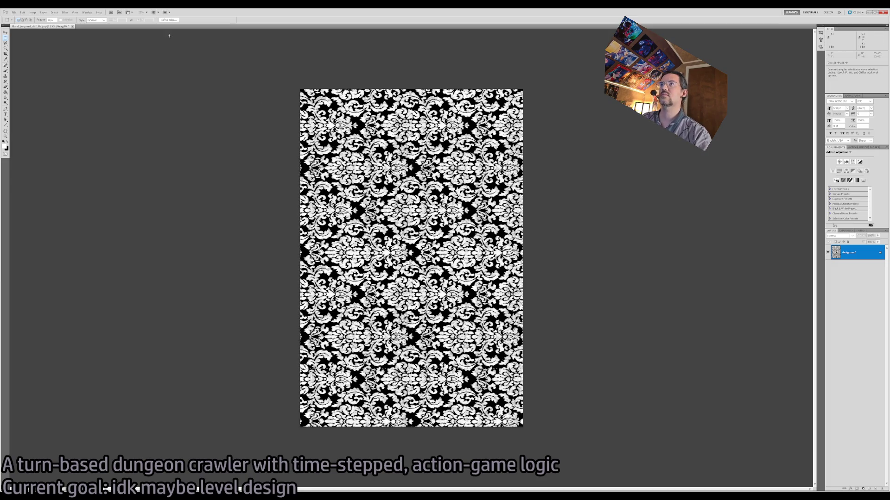
# Crop the image to the square selection and zoom in and out to check the result.
pyautogui.hotkey('alt', 'i')
pyautogui.press('p')
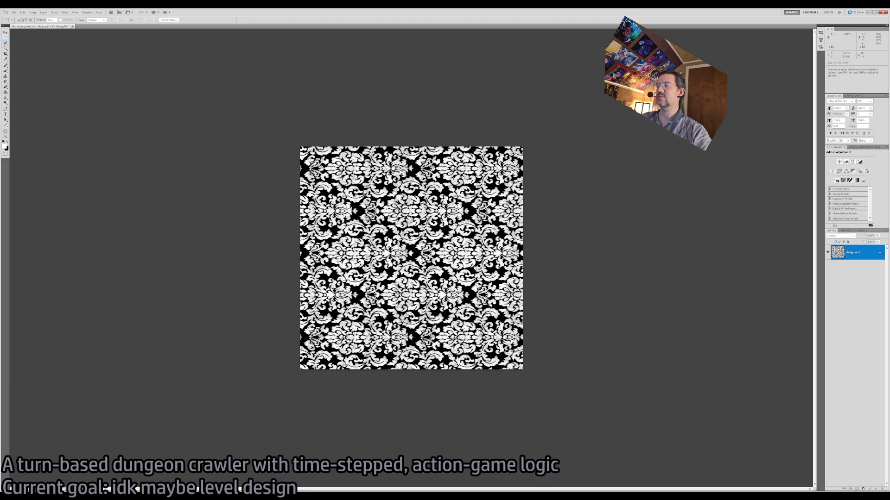
pyautogui.press('z')
pyautogui.moveTo(419, 258); pyautogui.dragTo(419, 258)
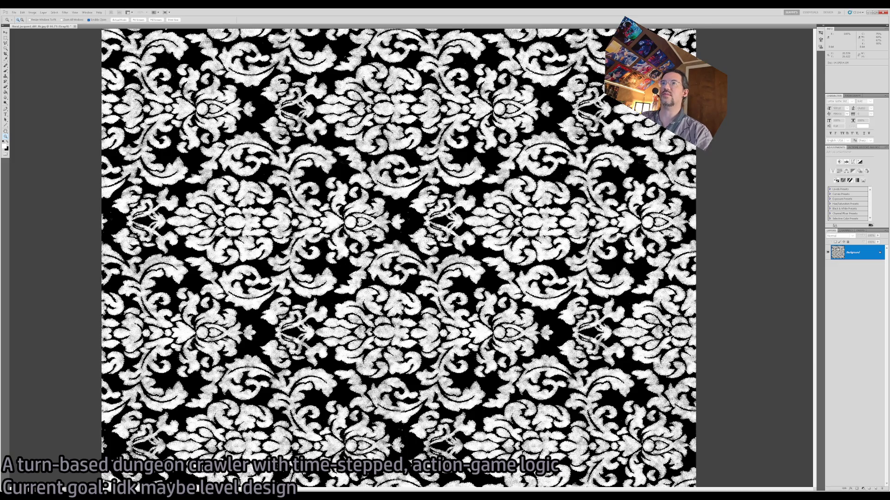
pyautogui.moveTo(278, 176); pyautogui.dragTo(205, 176)
pyautogui.hotkey('ctrl', '+')
pyautogui.hotkey('ctrl', '+')
pyautogui.hotkey('ctrl', '+')
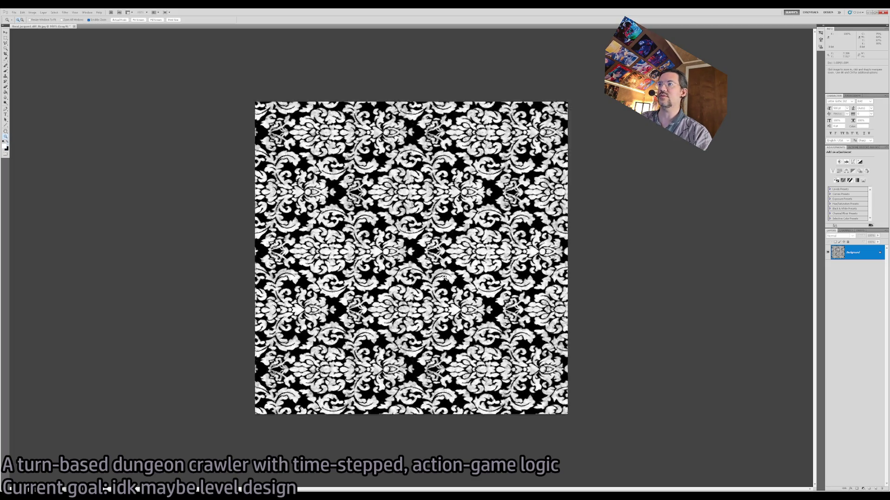
pyautogui.hotkey('ctrl', '-')
pyautogui.hotkey('ctrl', '-')
pyautogui.hotkey('ctrl', '-')
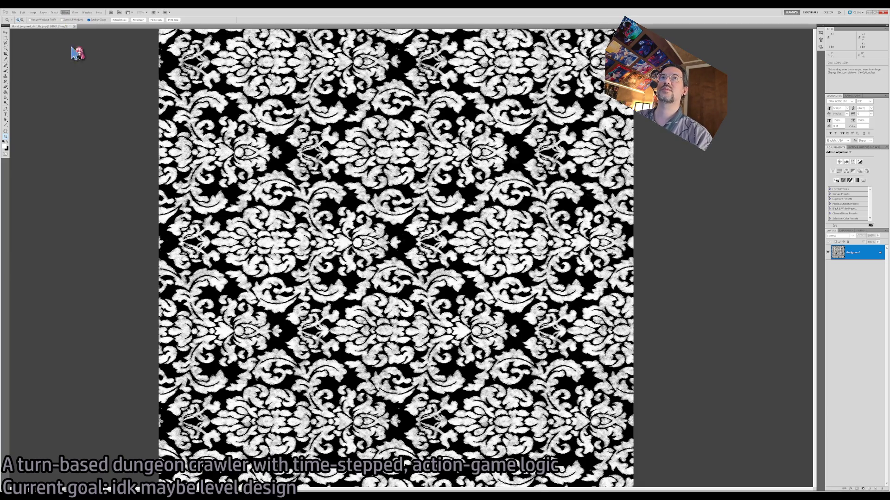
# Try a softening blur on the pattern and undo it to keep the sharp contrast.
pyautogui.press('h')
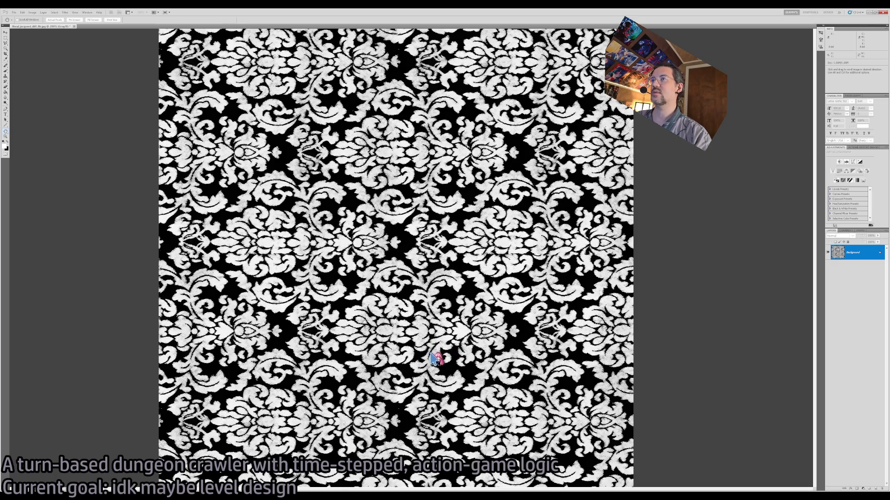
pyautogui.hotkey('ctrl', 'f')
pyautogui.hotkey('ctrl', 'z')
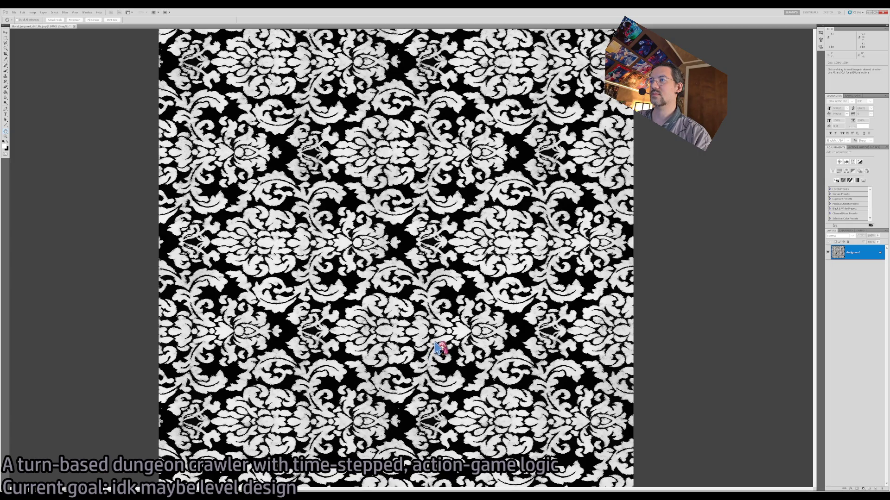
pyautogui.press('z')
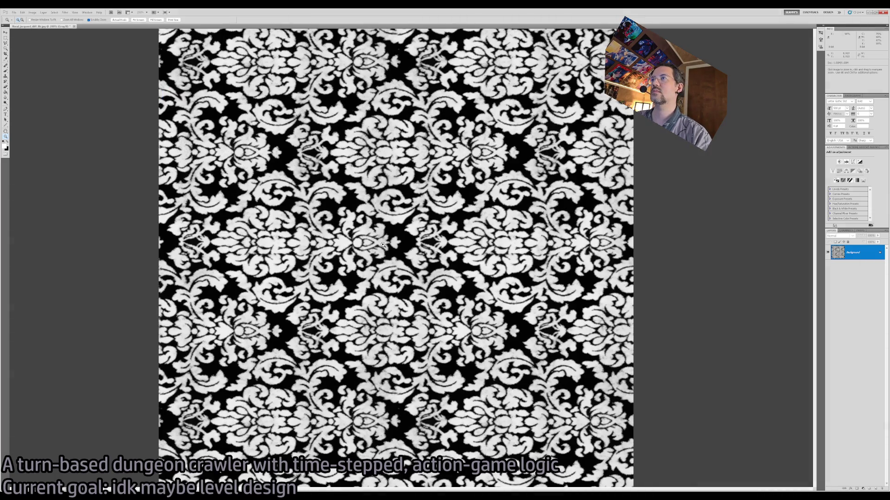
# Zoom the pattern to about 200% and boost its contrast further with Auto Tone.
pyautogui.keyDown('alt'); pyautogui.click(427, 310); pyautogui.keyUp('alt')
pyautogui.click(413, 274)
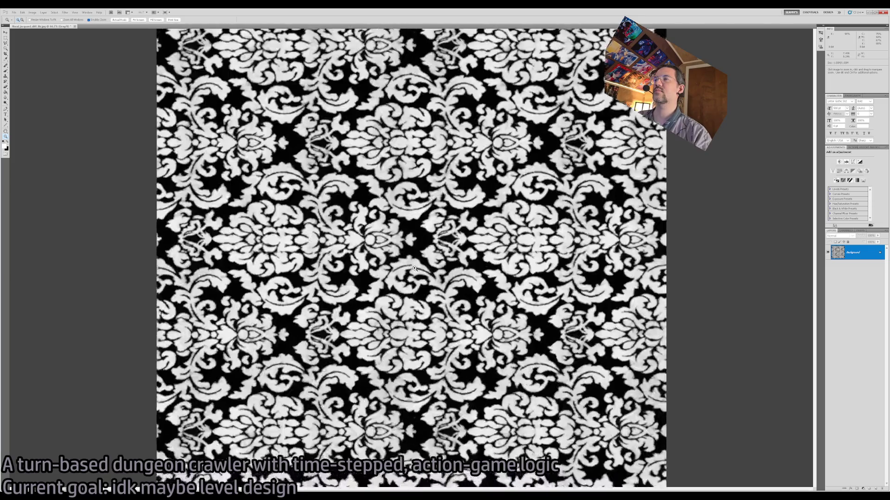
pyautogui.keyDown('alt'); pyautogui.click(400, 274); pyautogui.keyUp('alt')
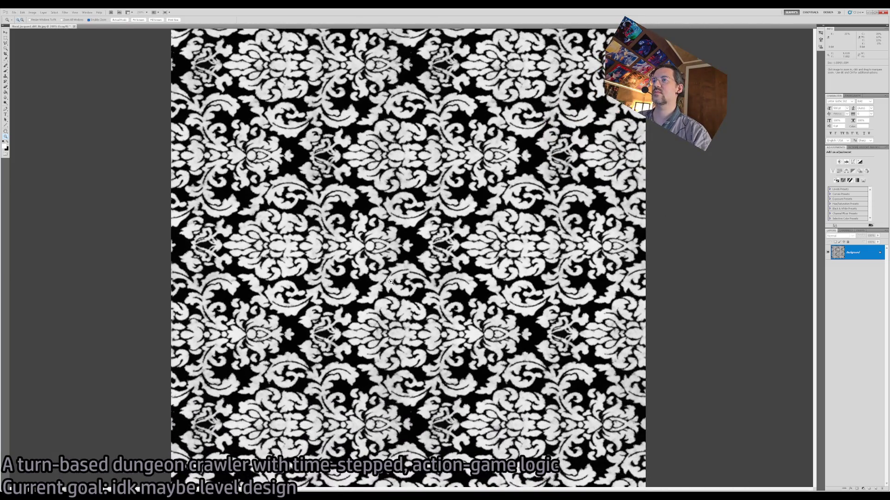
pyautogui.press('i')
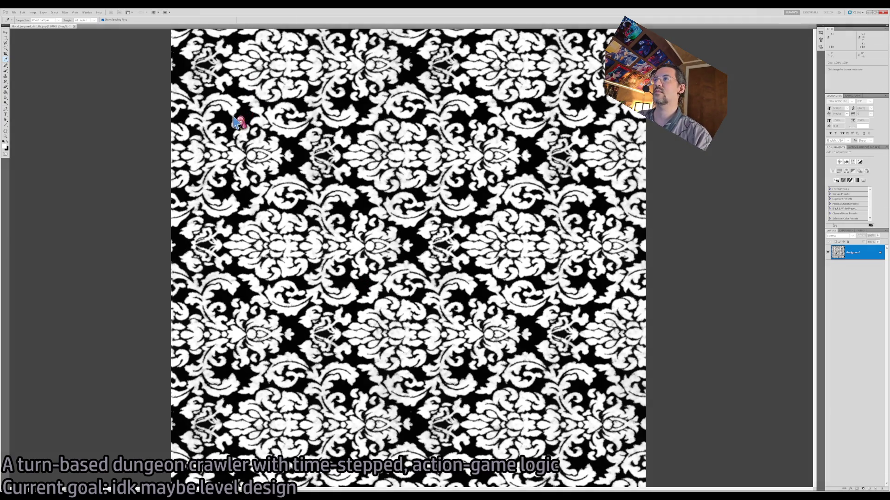
pyautogui.hotkey('ctrl', 'shift', 'l')
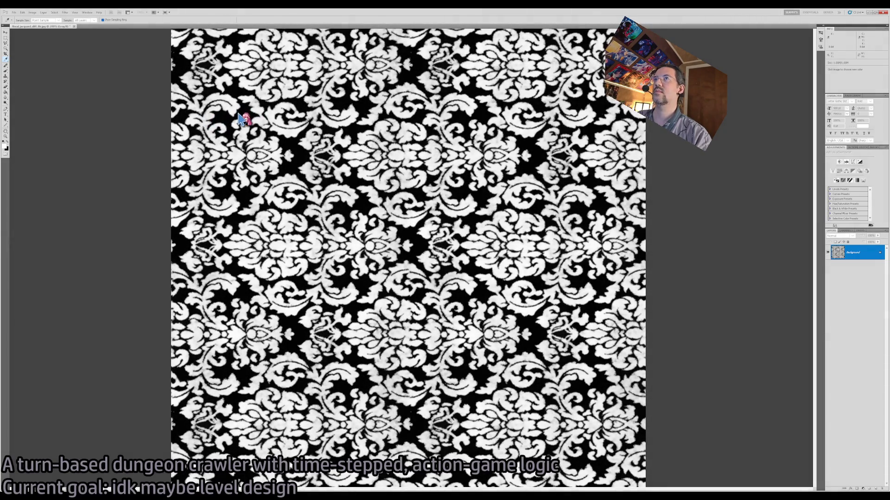
pyautogui.press('z')
pyautogui.press('space')
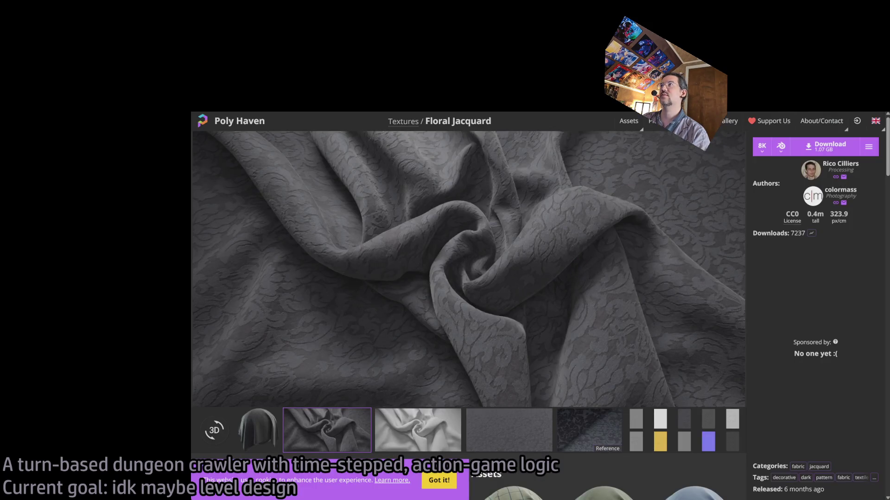
# Browse Poly Haven's textures and search for 'floral', then 'flower'.
pyautogui.click(258, 122)
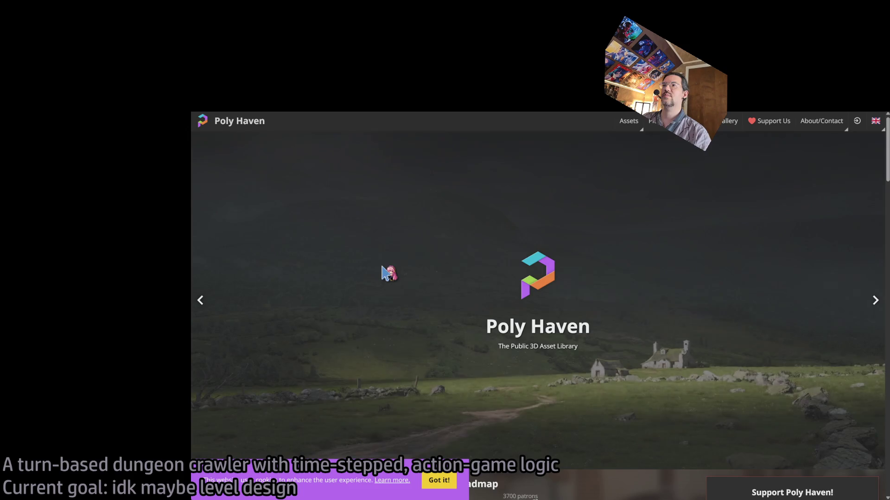
pyautogui.click(650, 126)
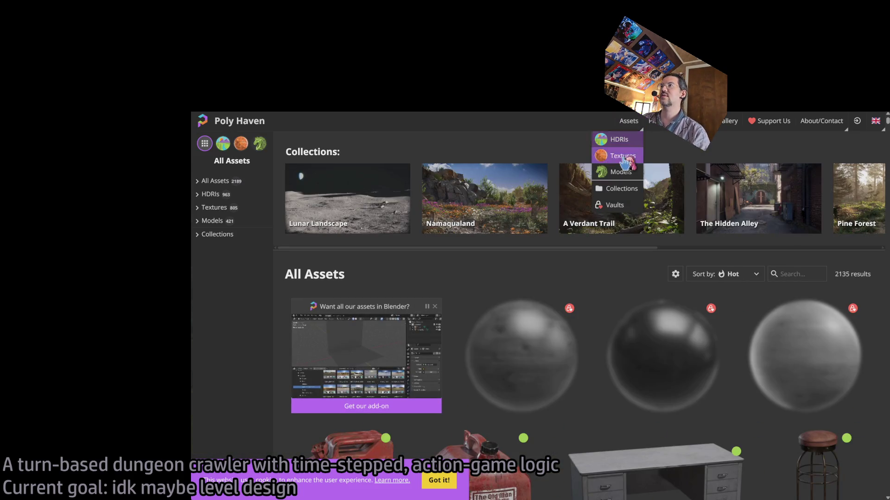
pyautogui.click(621, 160)
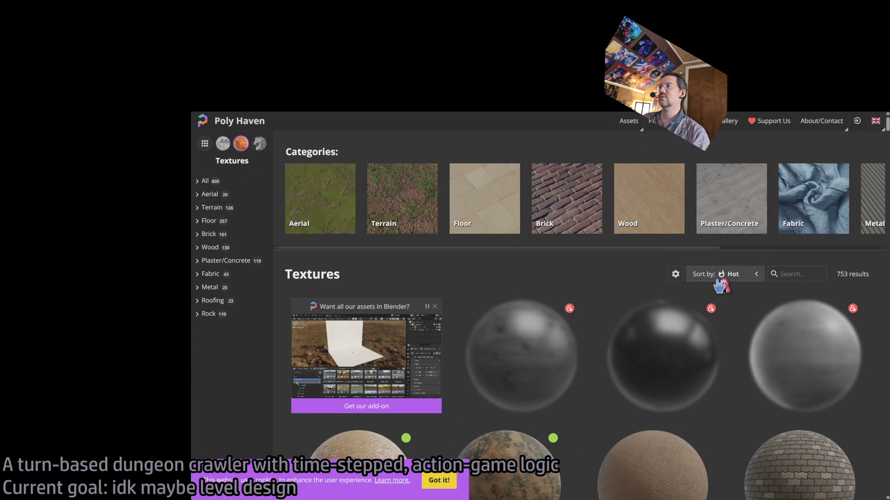
pyautogui.click(791, 273)
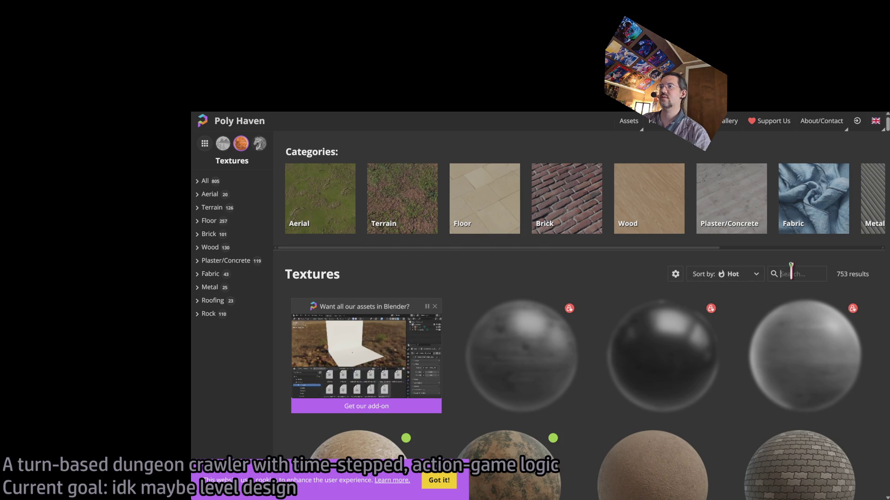
pyautogui.write('floral')
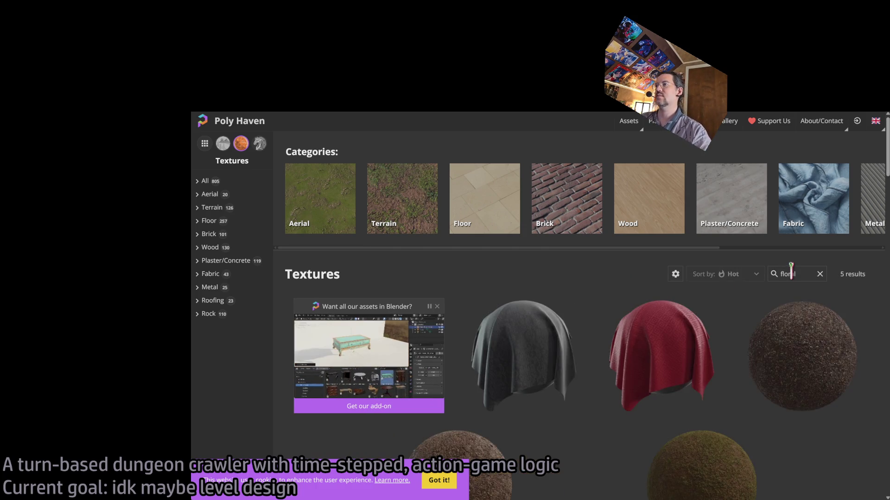
pyautogui.scroll(-1, 602, 362)
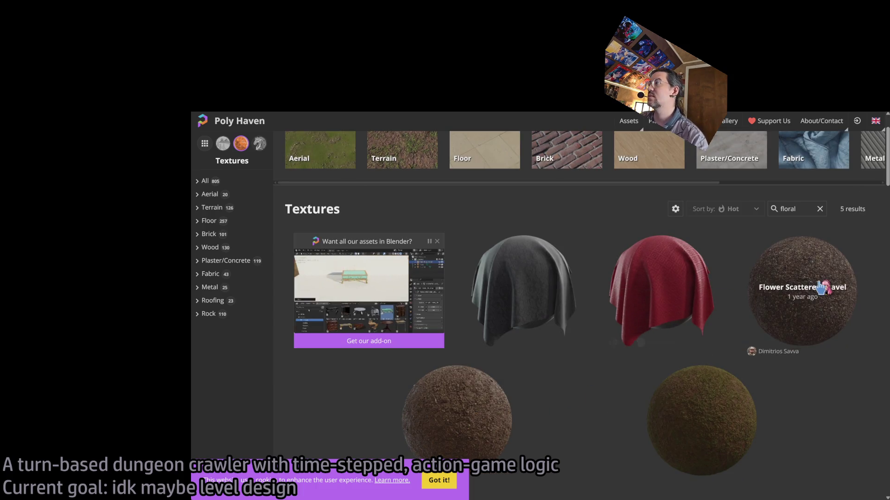
pyautogui.scroll(-2, 779, 406)
pyautogui.scroll(2, 786, 398)
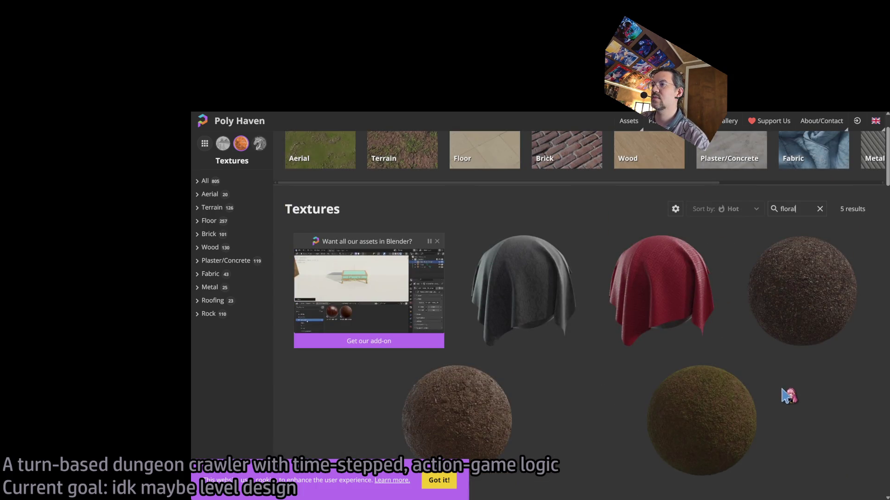
pyautogui.scroll(-6, 741, 301)
pyautogui.scroll(2, 742, 304)
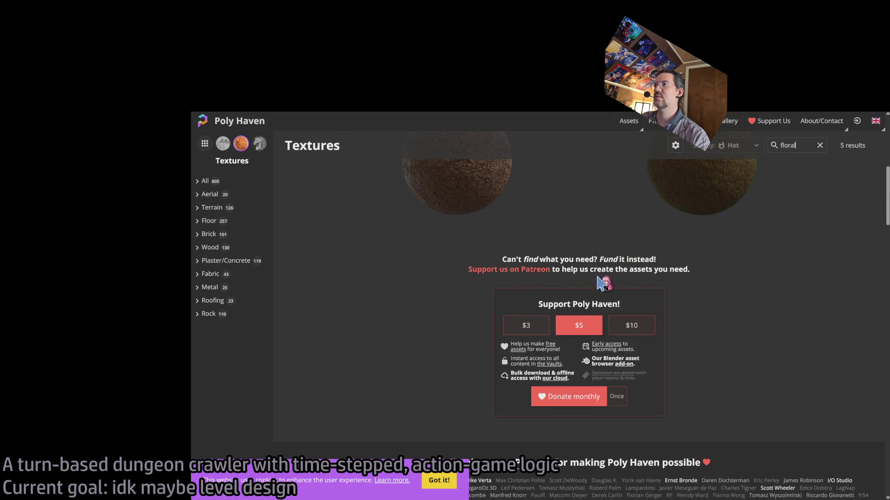
pyautogui.scroll(6, 778, 343)
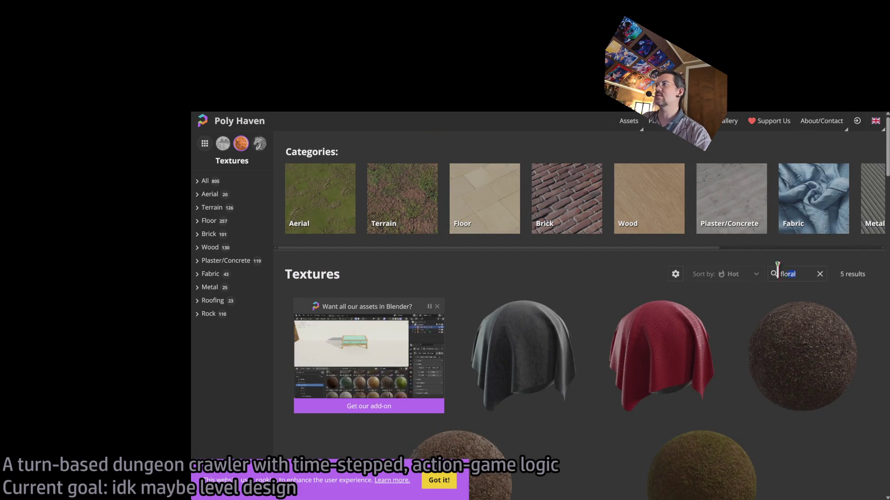
pyautogui.write('flower')
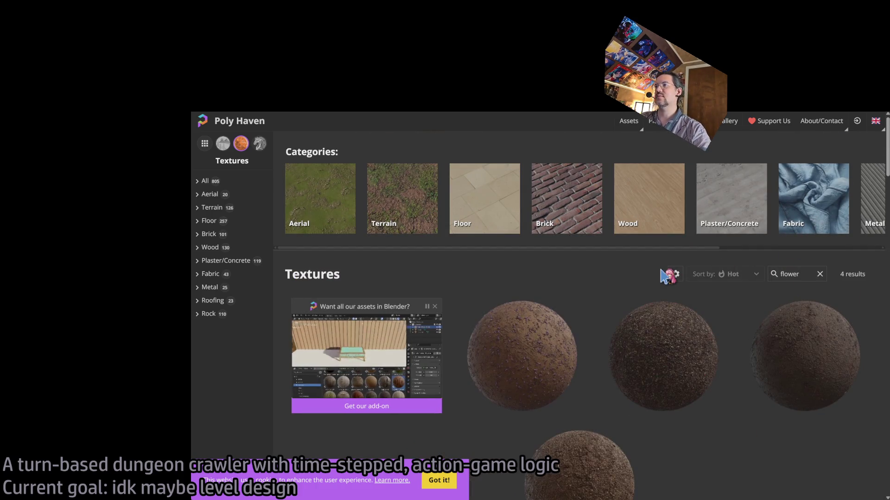
pyautogui.scroll(-5, 695, 352)
pyautogui.scroll(5, 705, 357)
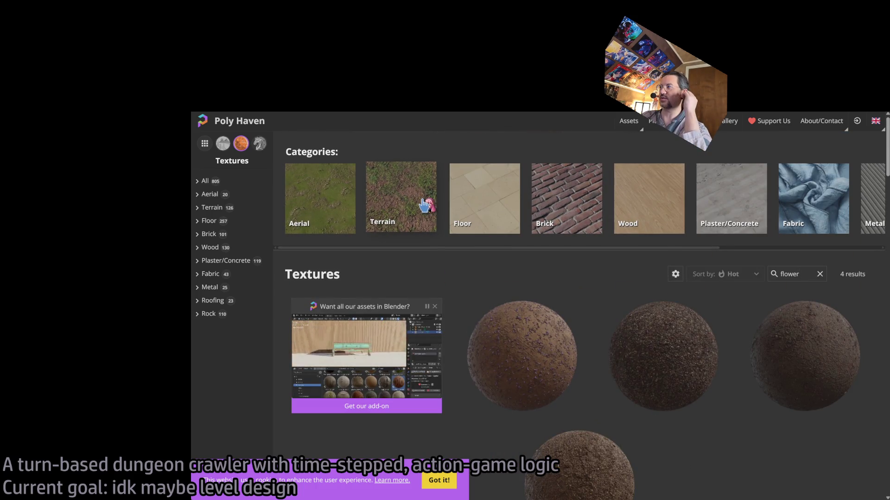
# Narrow the textures to the Fabric category and clear the search to show all fabrics.
pyautogui.click(790, 223)
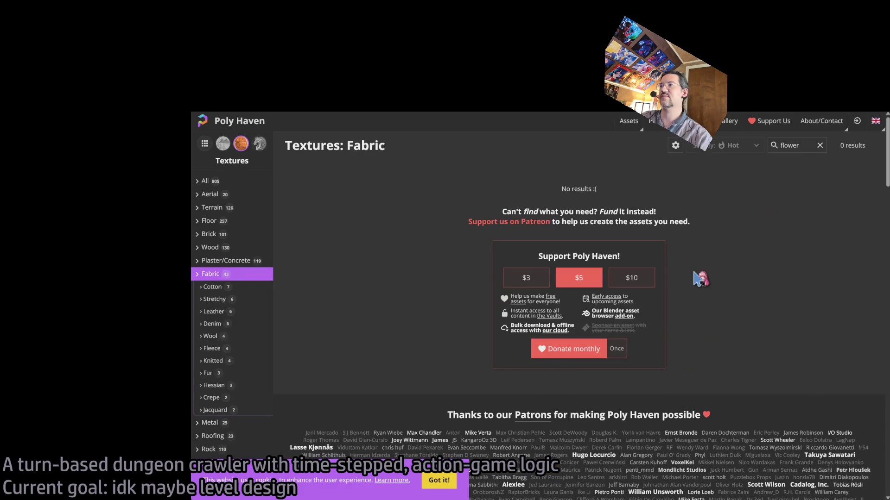
pyautogui.scroll(-2, 686, 288)
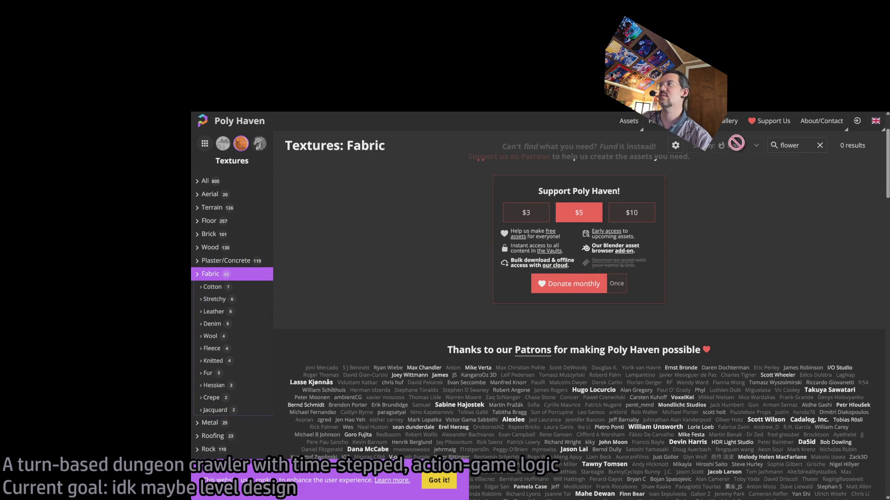
pyautogui.click(820, 145)
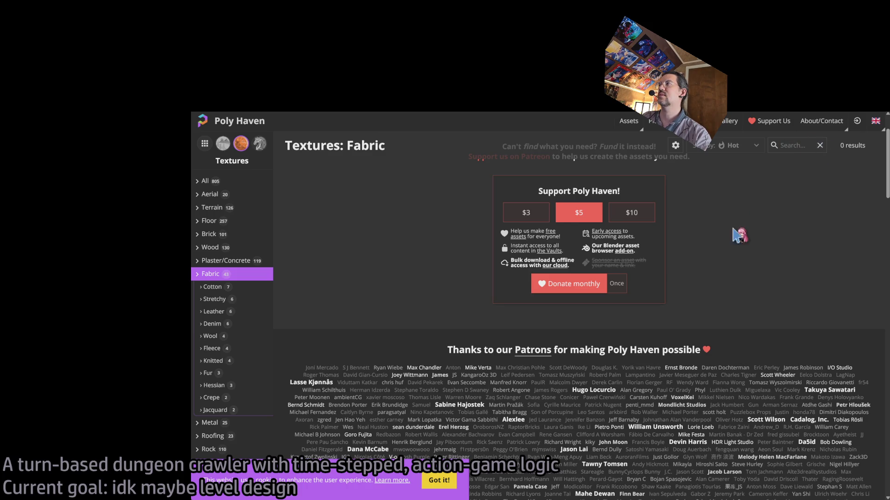
pyautogui.scroll(1, 635, 287)
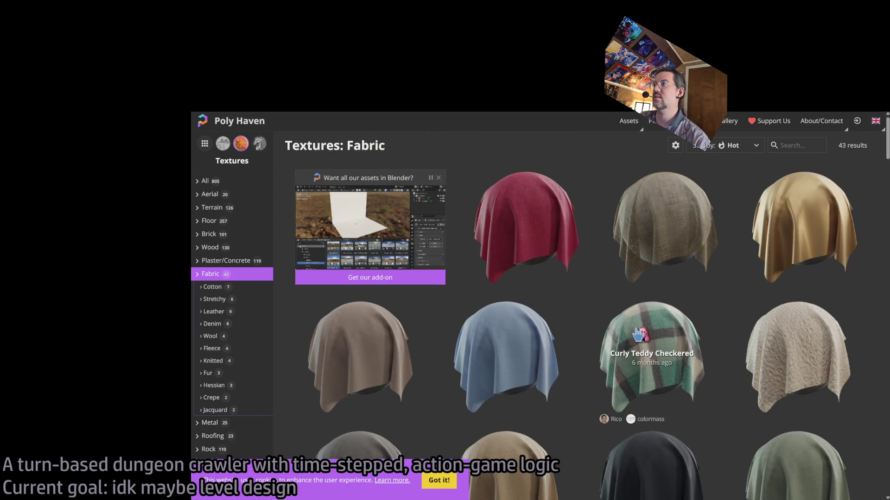
pyautogui.scroll(-15, 623, 334)
pyautogui.scroll(-8, 621, 340)
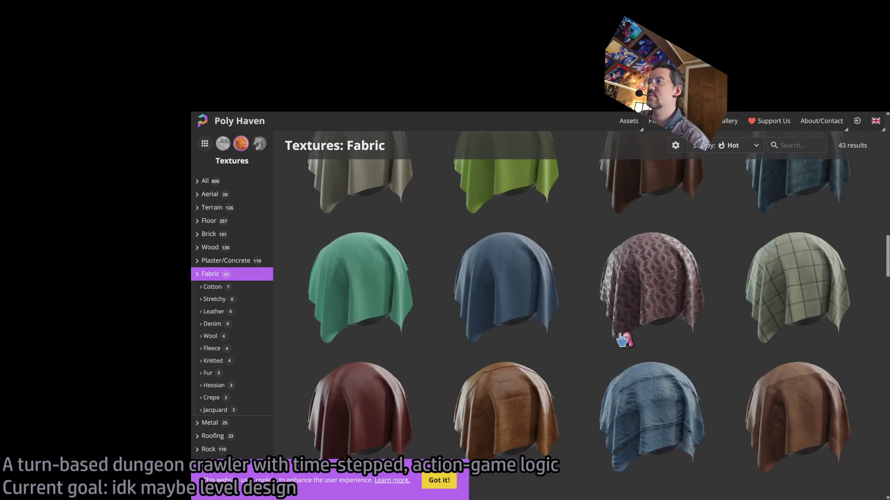
pyautogui.scroll(9, 447, 403)
pyautogui.scroll(10, 442, 398)
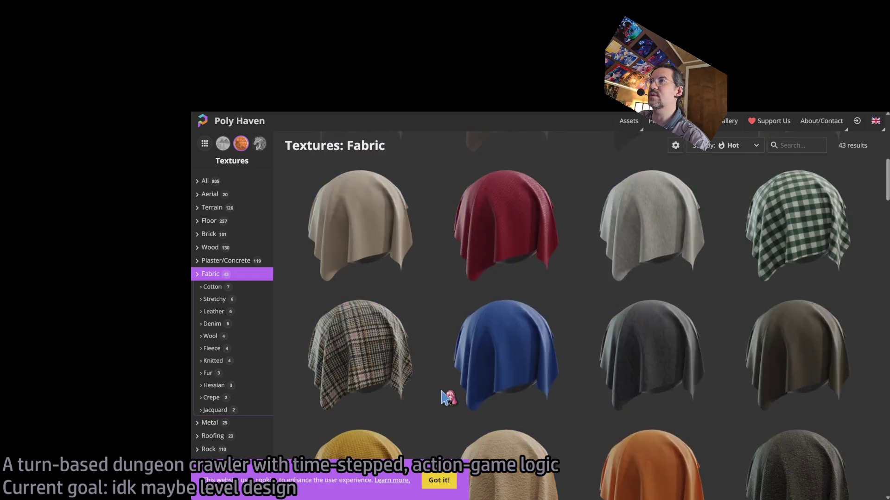
pyautogui.scroll(2, 445, 398)
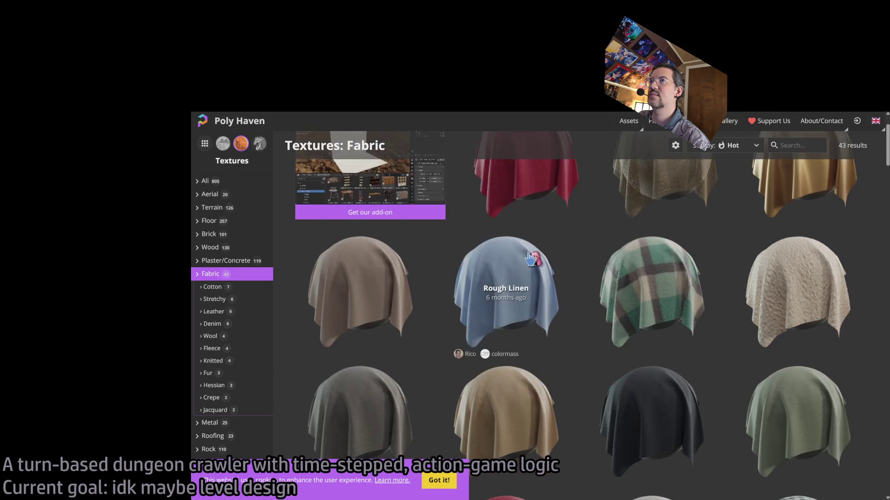
# Sort the 43 fabric textures by name, look through them, then close the Poly Haven tab.
pyautogui.click(733, 145)
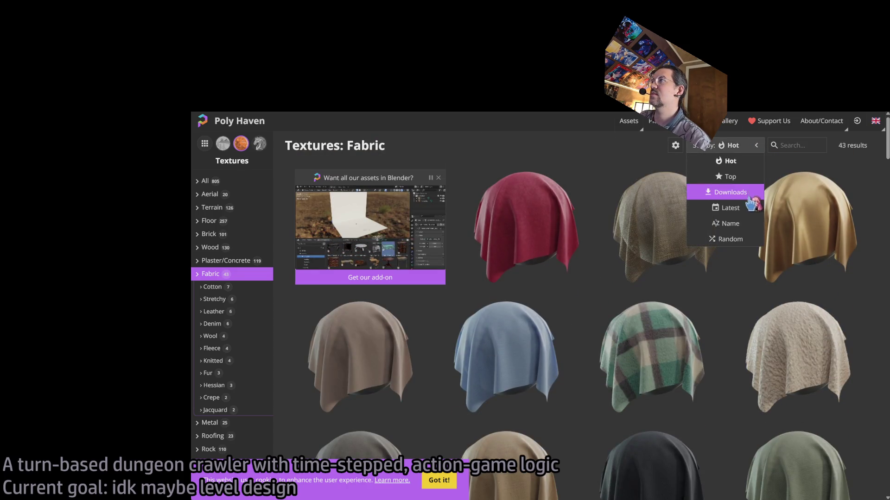
pyautogui.click(741, 223)
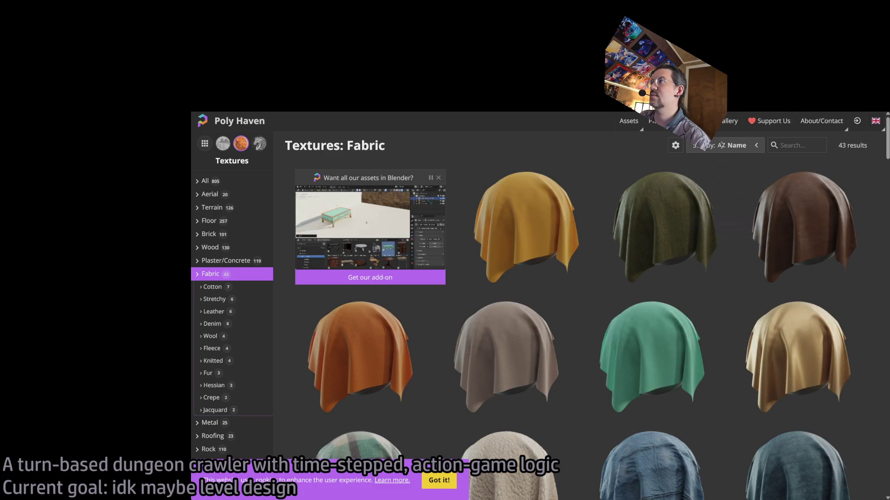
pyautogui.scroll(-15, 741, 184)
pyautogui.scroll(-3, 719, 311)
pyautogui.scroll(5, 718, 311)
pyautogui.scroll(5, 879, 369)
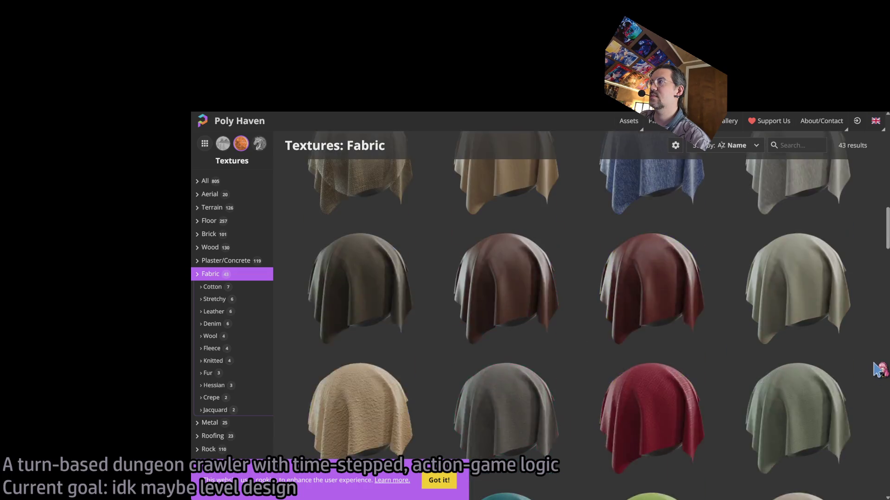
pyautogui.scroll(3, 878, 370)
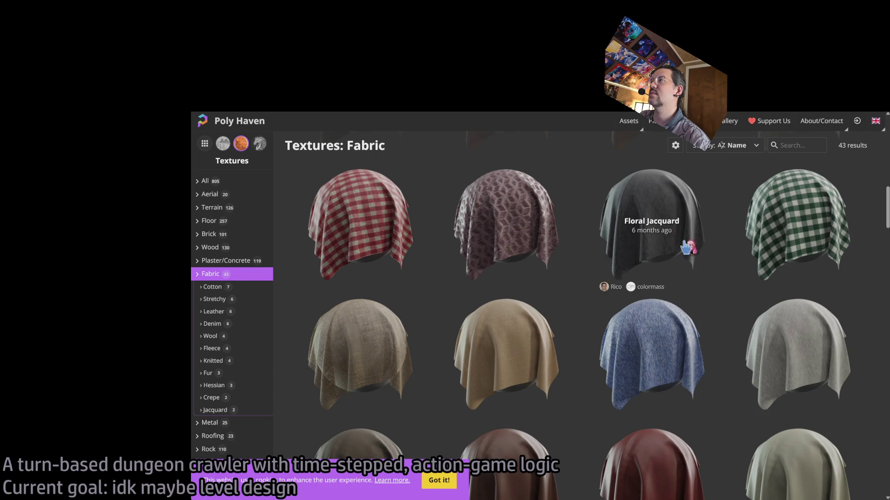
pyautogui.scroll(5, 865, 347)
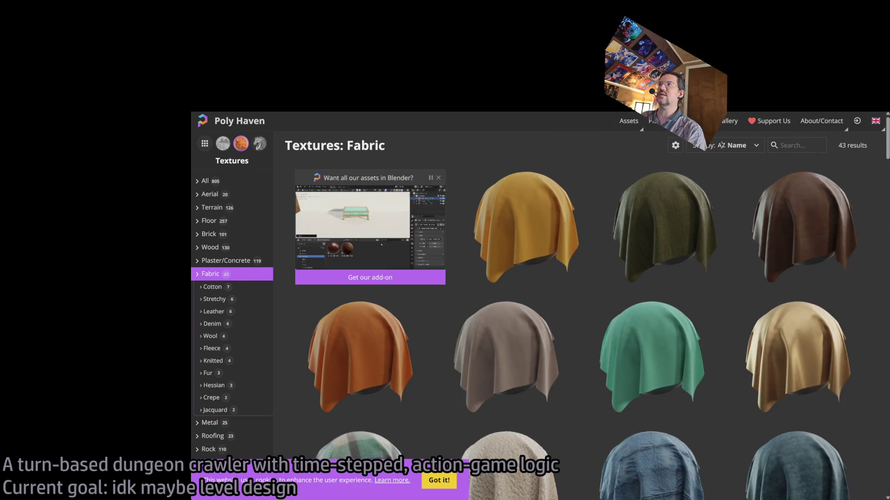
pyautogui.hotkey('ctrl', 'w')
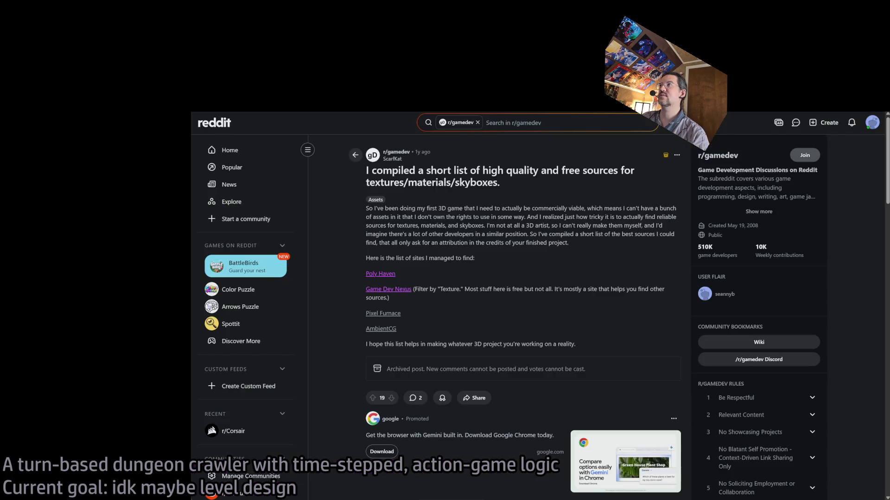
# Open Pixel-Furnace, try a floral search, clear it to list all textures, then move to the ambientCG tab.
pyautogui.click(387, 315)
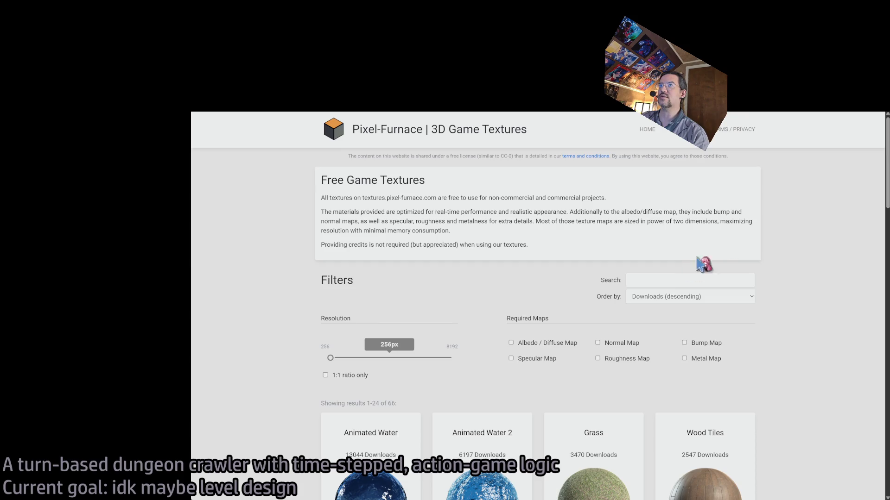
pyautogui.click(685, 278)
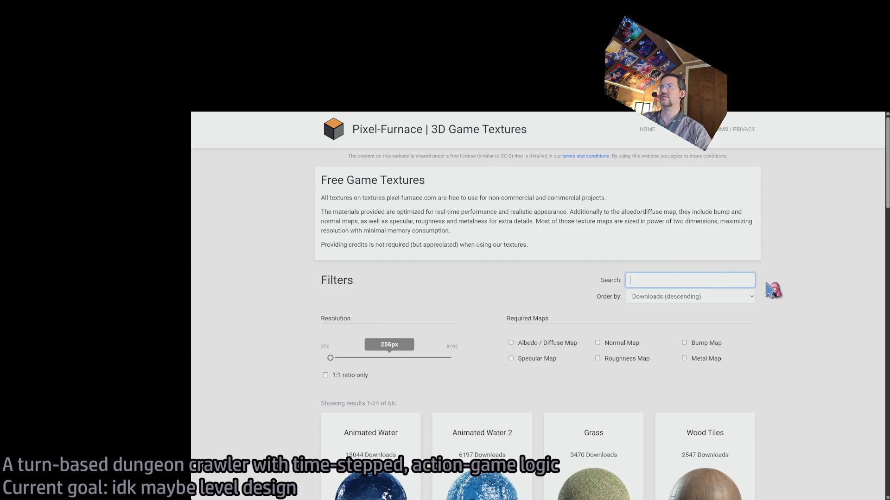
pyautogui.write('floral')
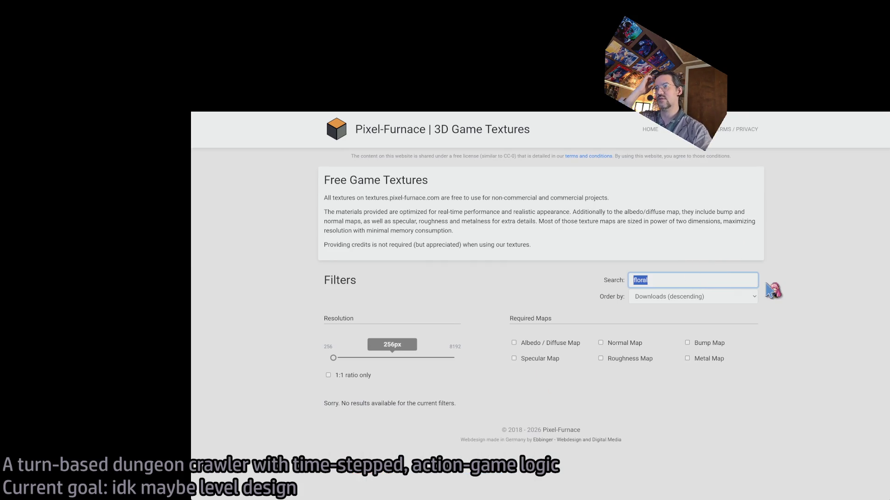
pyautogui.press('BackSpace')
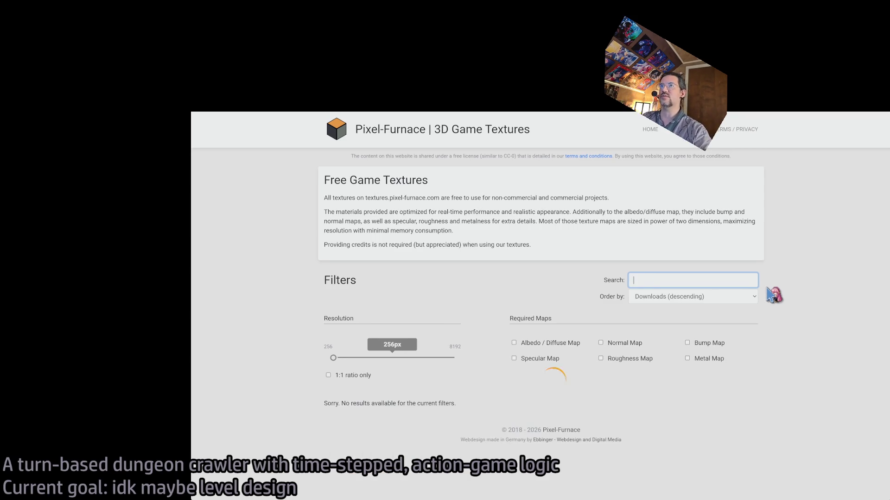
pyautogui.scroll(-10, 783, 292)
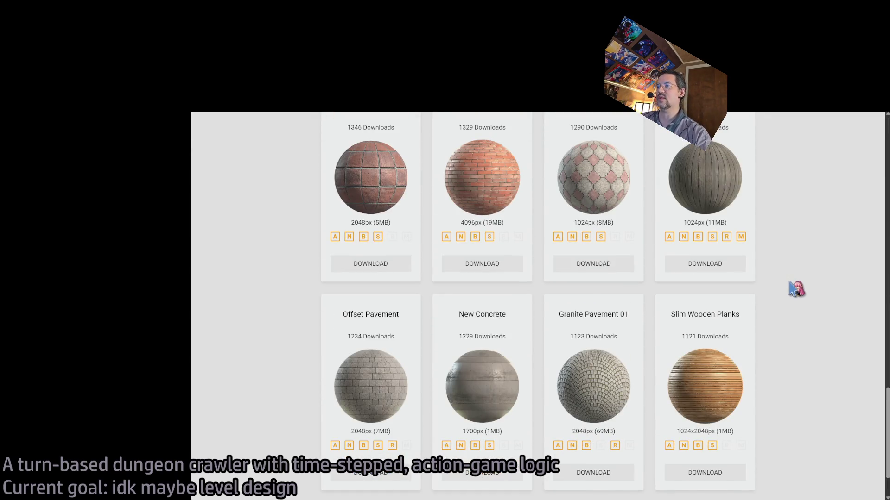
pyautogui.hotkey('ctrl', 'Tab')
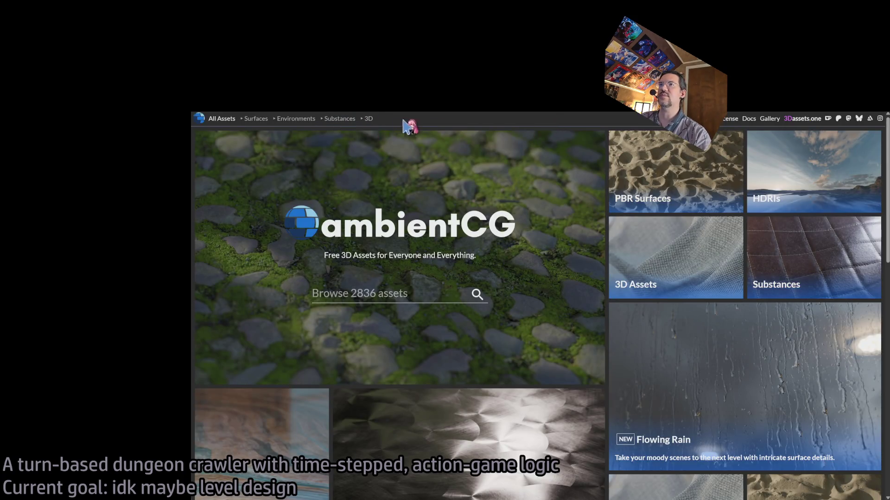
# Search ambientCG for 'floral', change the keyword to 'flower', then close the tab.
pyautogui.click(403, 295)
pyautogui.write('flora')
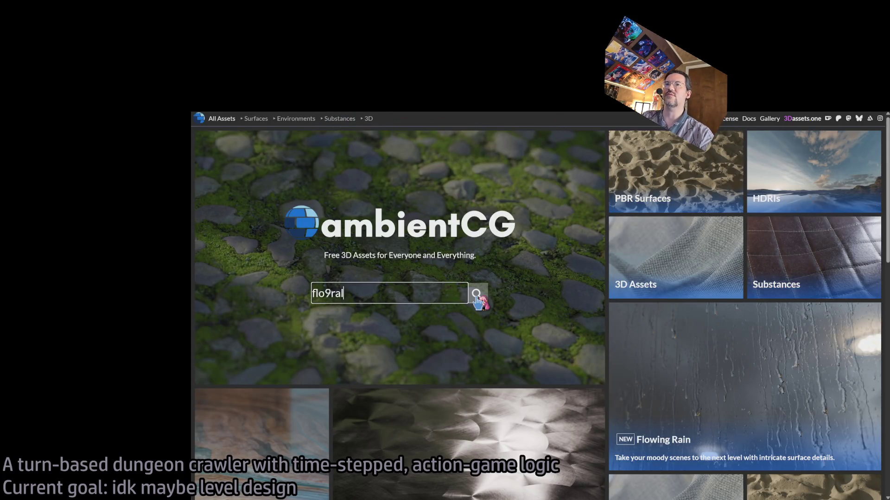
pyautogui.write('l')
pyautogui.click(477, 296)
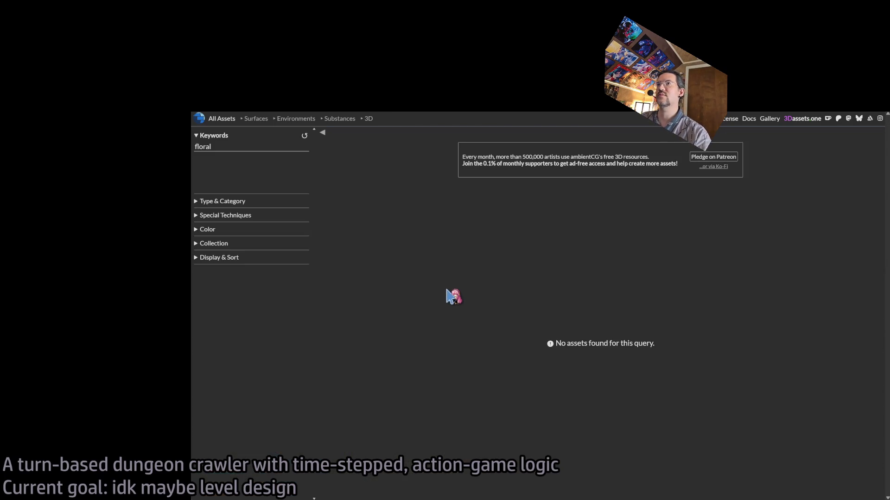
pyautogui.click(241, 146)
pyautogui.press('BackSpace')
pyautogui.press('BackSpace')
pyautogui.press('BackSpace')
pyautogui.write('wer')
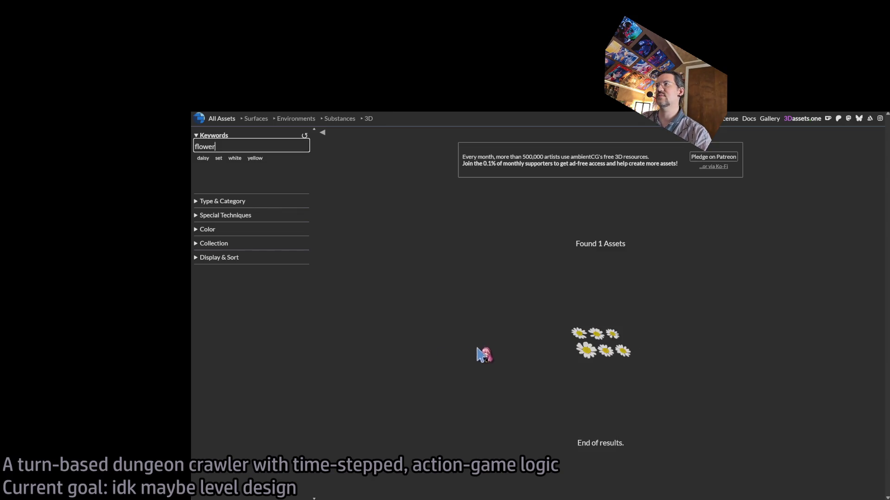
pyautogui.hotkey('ctrl', 'w')
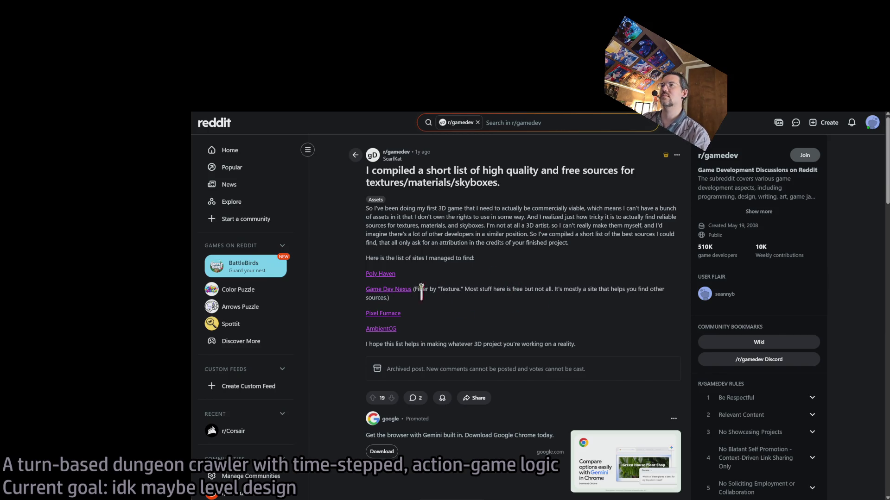
# From Google, open the r/hammer 'Free texture libraries?' thread and follow its textures-resource.com link.
pyautogui.hotkey('alt', 'Left')
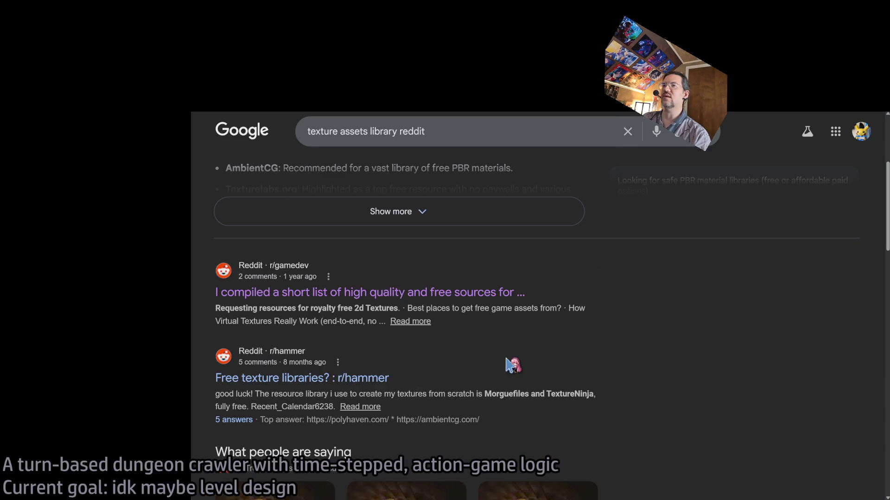
pyautogui.click(301, 377)
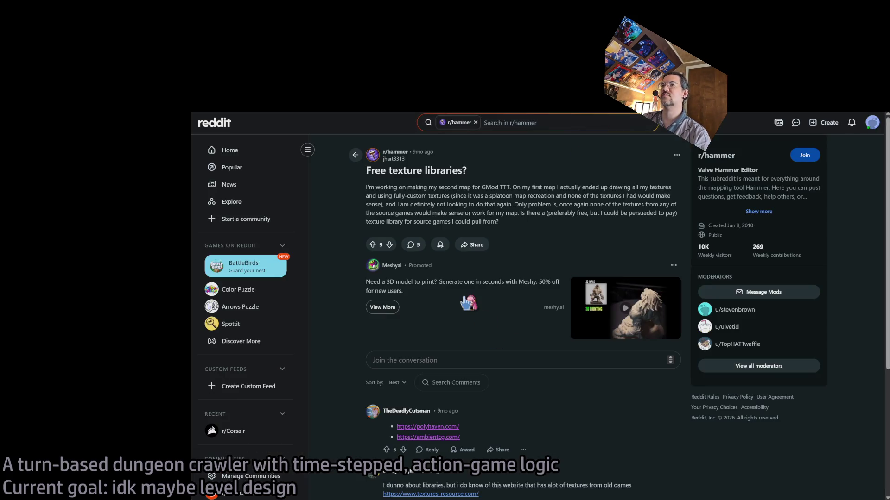
pyautogui.scroll(-3, 471, 295)
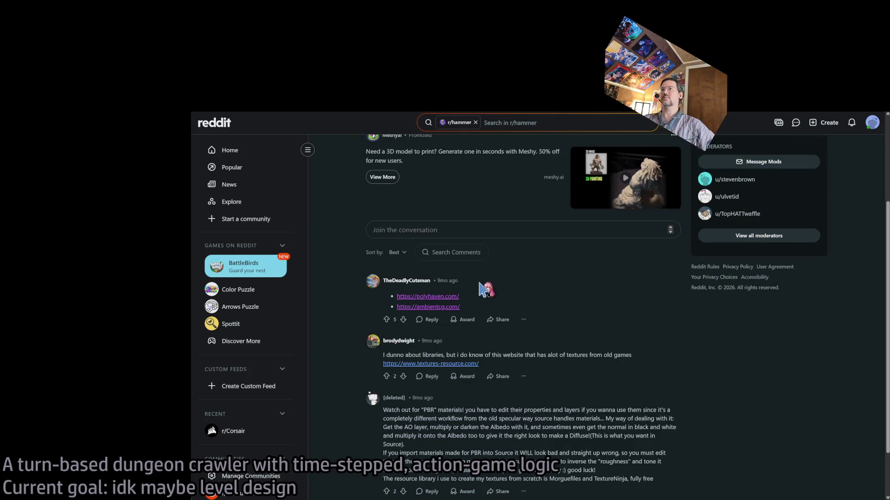
pyautogui.click(455, 365)
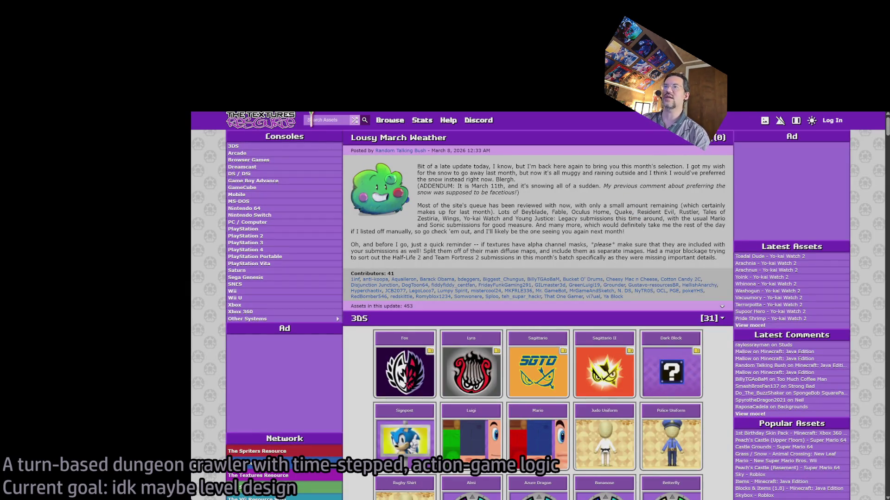
# Open the Azure Dragon medal asset page, then return to the update post's asset grid.
pyautogui.scroll(-6, 482, 264)
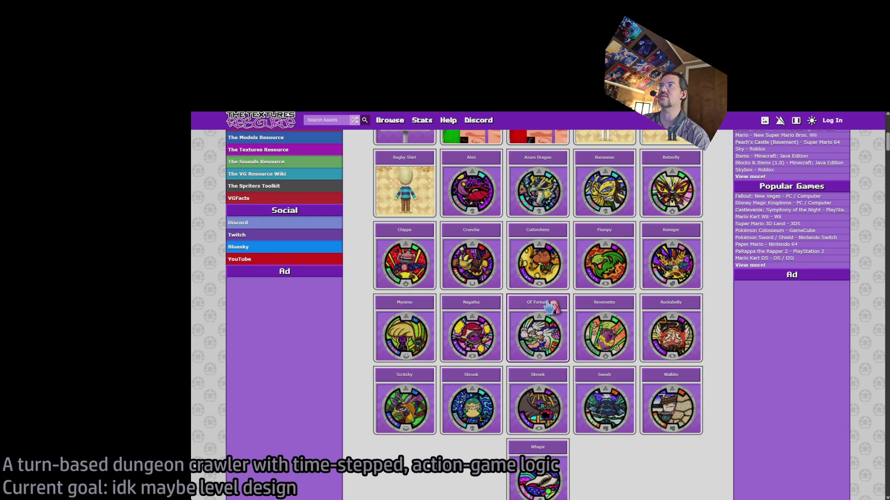
pyautogui.click(537, 194)
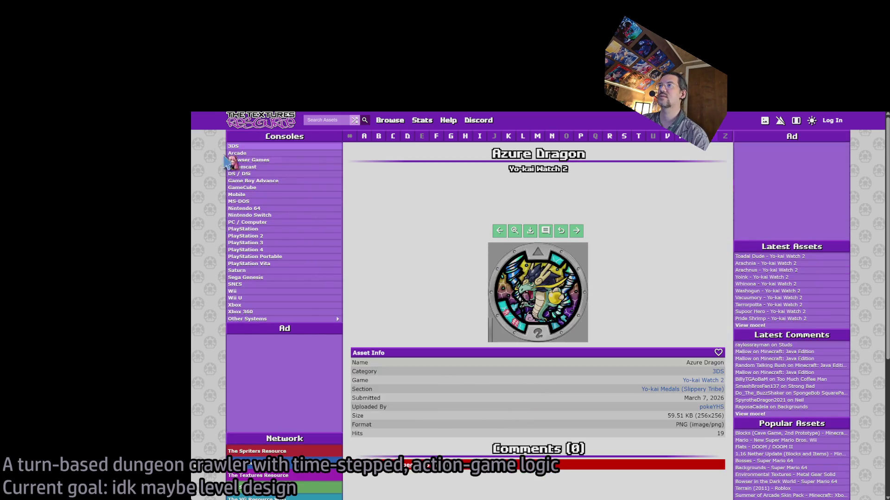
pyautogui.hotkey('alt', 'Left')
pyautogui.scroll(5, 454, 241)
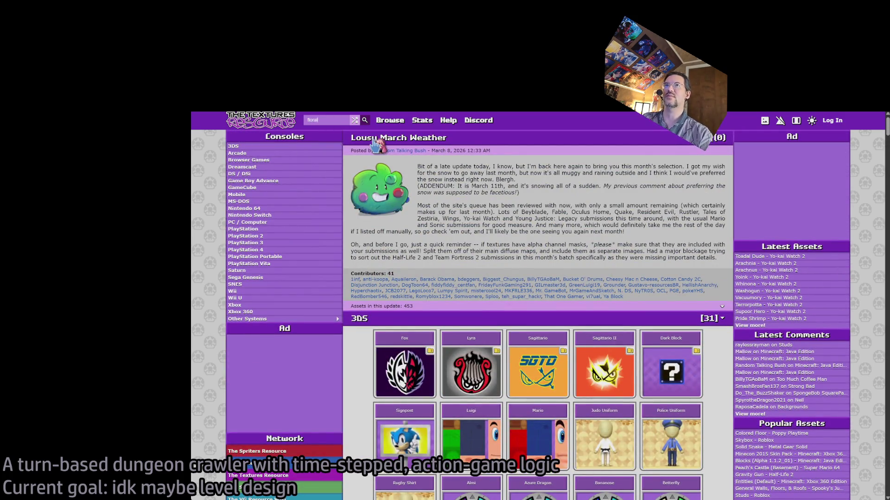
# Search 'floral', preview the Pink Floral Fabric texture at full size, then close the tab.
pyautogui.press('Return')
pyautogui.scroll(-3, 381, 285)
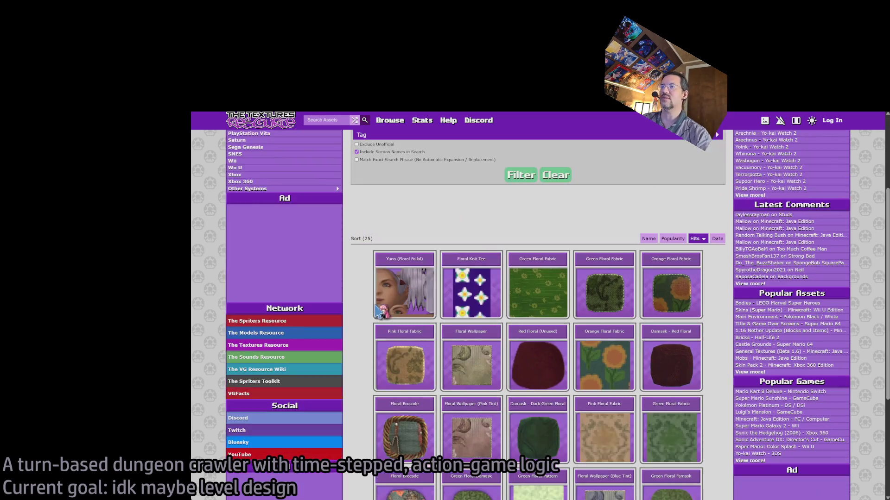
pyautogui.scroll(-5, 381, 285)
pyautogui.scroll(6, 447, 308)
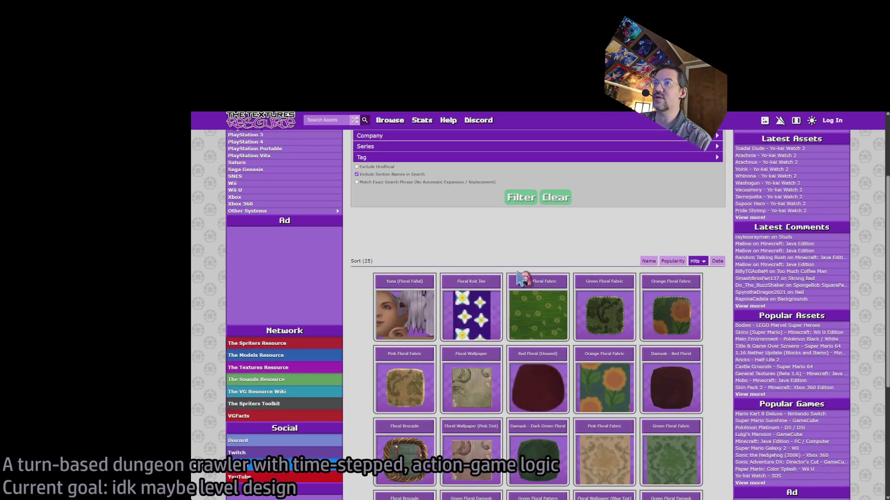
pyautogui.scroll(-1, 520, 278)
pyautogui.scroll(-3, 364, 333)
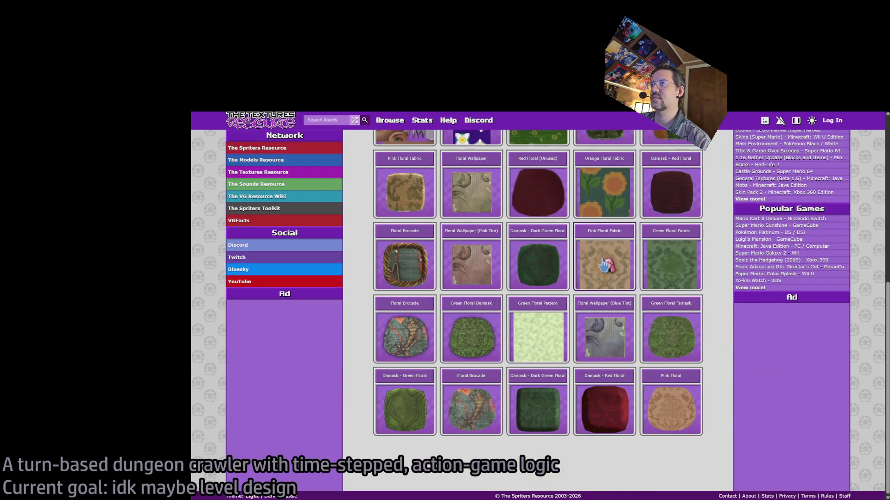
pyautogui.click(607, 266)
pyautogui.click(572, 276)
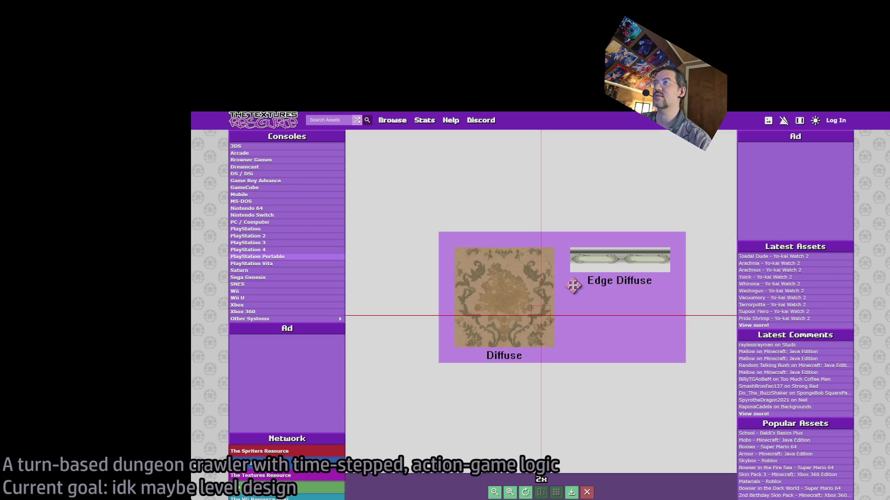
pyautogui.hotkey('ctrl', 'w')
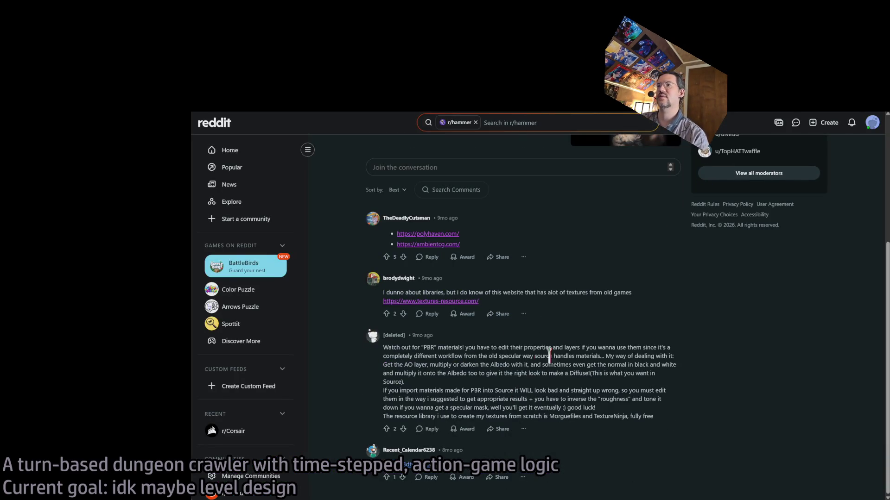
# Highlight the PBR materials comment to read it, deselect it, and switch to the 3DTexel window.
pyautogui.moveTo(468, 348); pyautogui.dragTo(658, 417)
pyautogui.click(559, 429)
pyautogui.hotkey('alt', 'Tab')
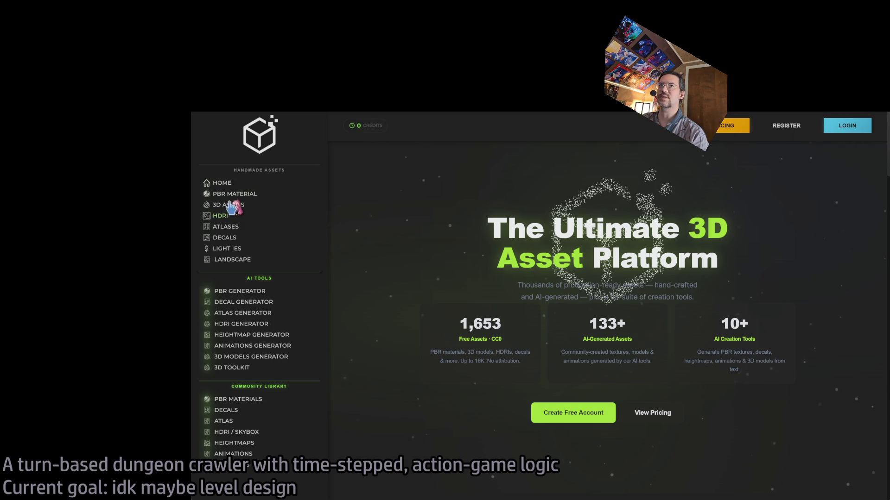
# Search 3DTexel's PBR material library for 'FLORAL'.
pyautogui.click(227, 193)
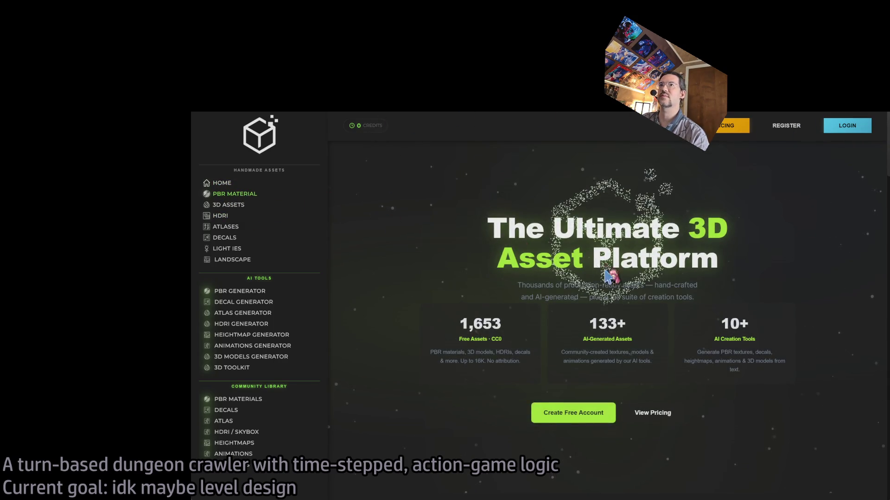
pyautogui.write('FLORAL')
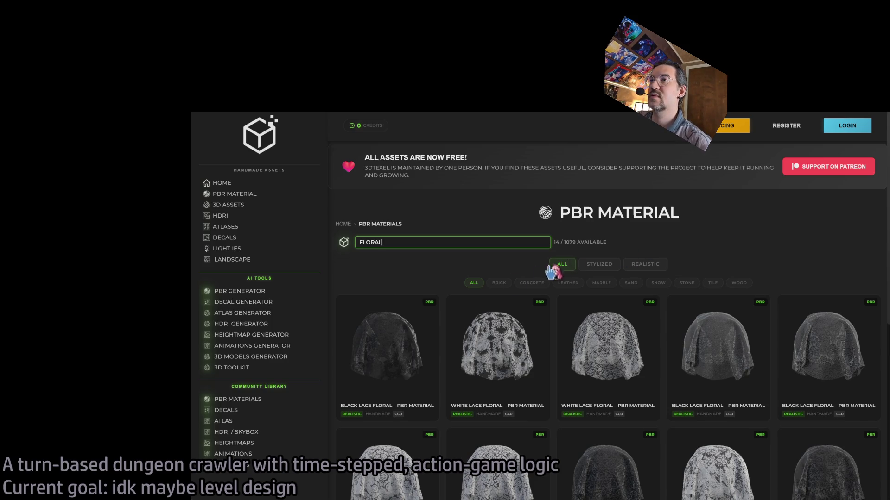
pyautogui.scroll(-5, 760, 246)
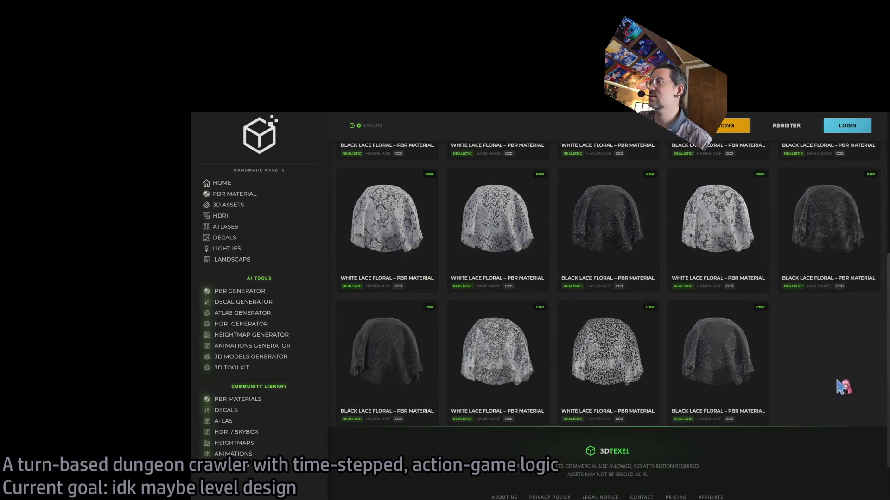
pyautogui.scroll(5, 841, 371)
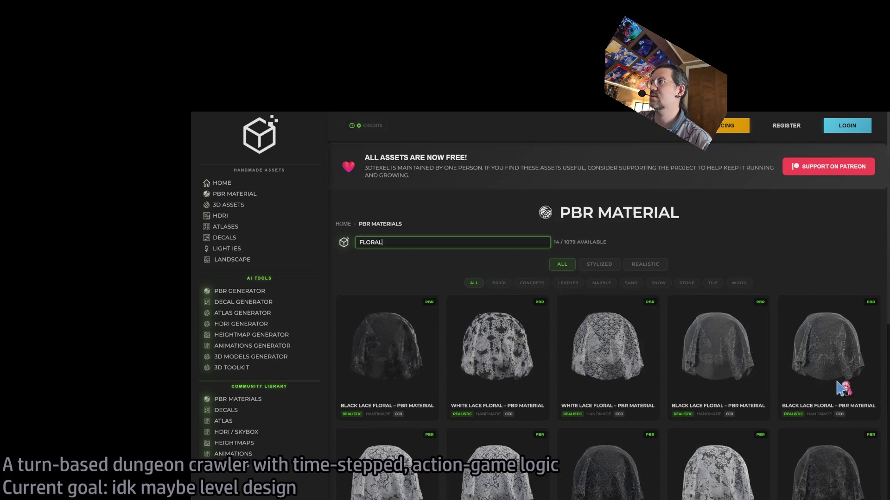
# Open the Black Lace Floral material page and review its texture maps and formats.
pyautogui.click(841, 370)
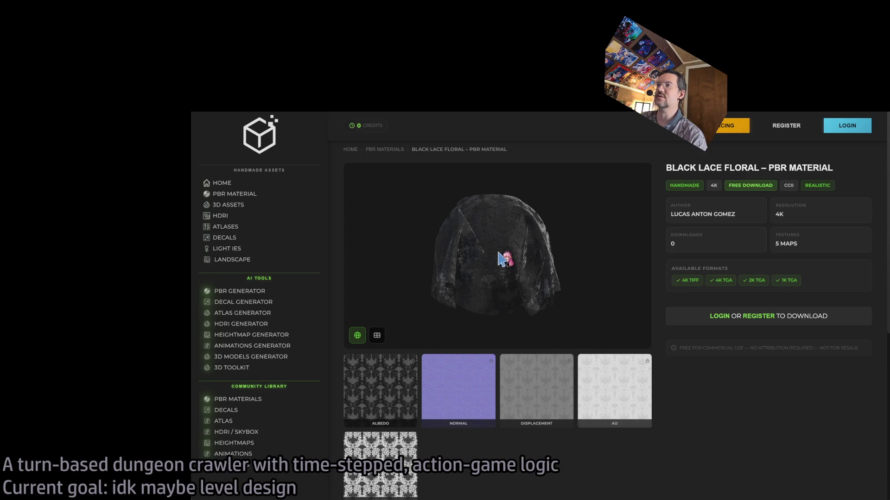
pyautogui.scroll(-2, 411, 453)
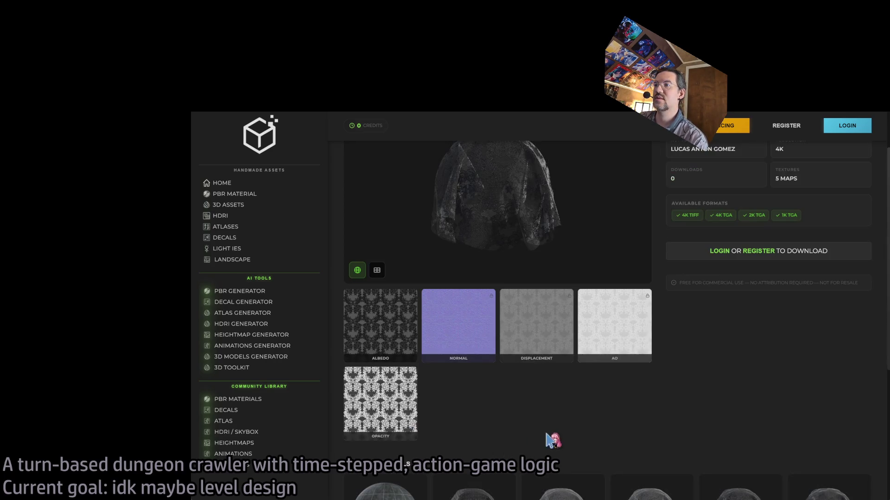
pyautogui.scroll(2, 464, 297)
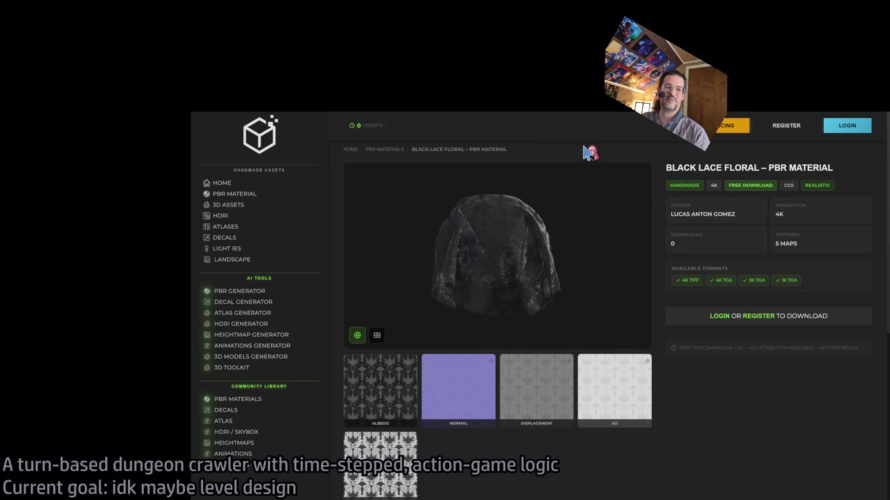
pyautogui.hotkey('ctrl', 'l')
pyautogui.press('Escape')
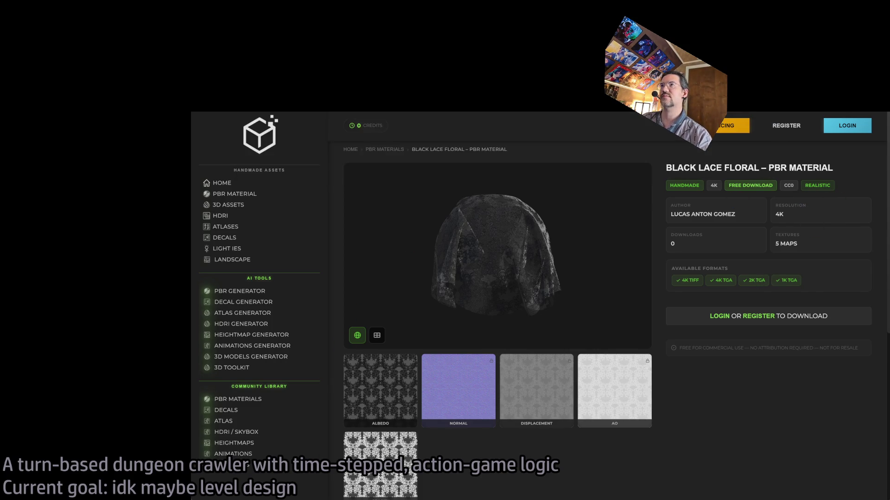
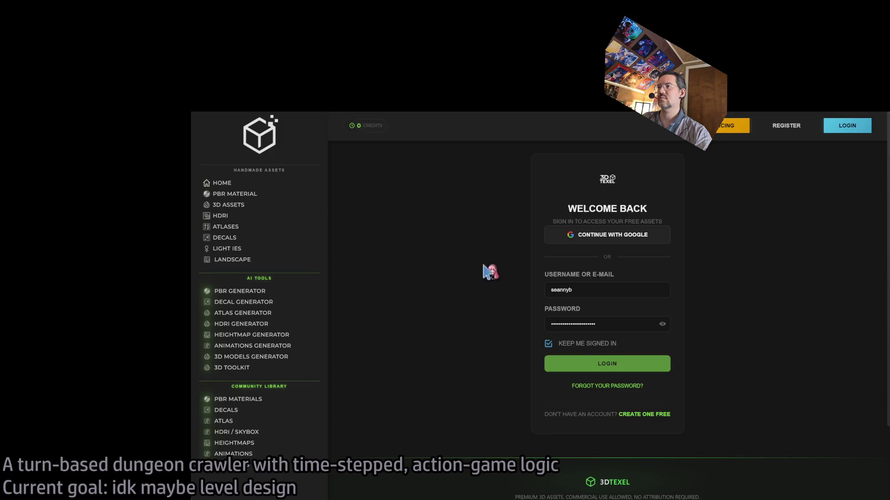
# Sign in to 3DTexel, search PBR materials for FLORAL, and open the first Black Lace Floral material.
pyautogui.press('Return')
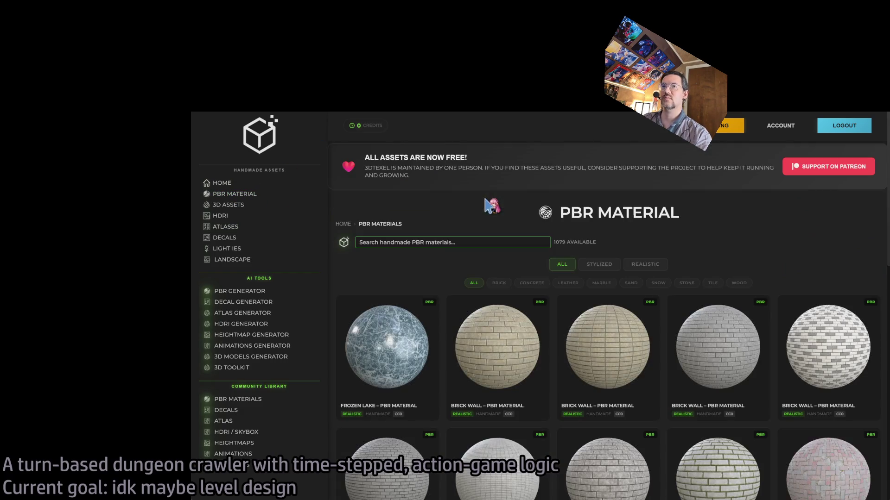
pyautogui.click(473, 242)
pyautogui.write('FLORAL')
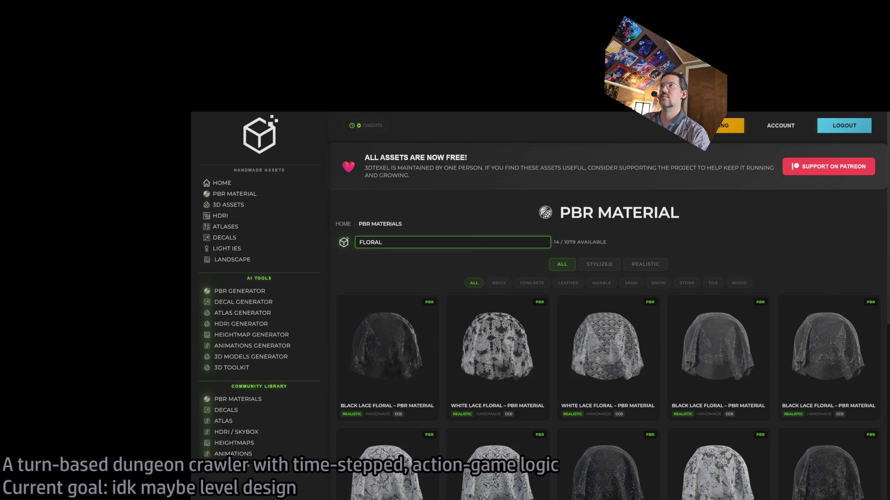
pyautogui.click(781, 276)
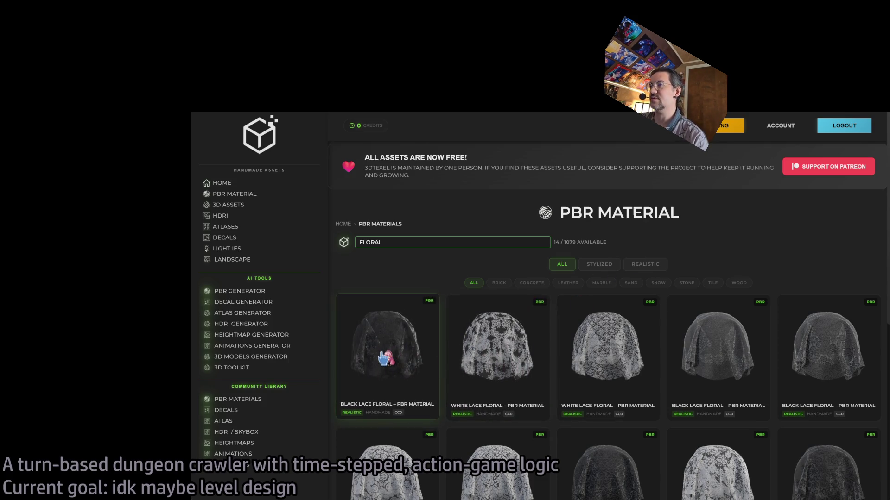
pyautogui.click(353, 408)
pyautogui.scroll(-1, 417, 393)
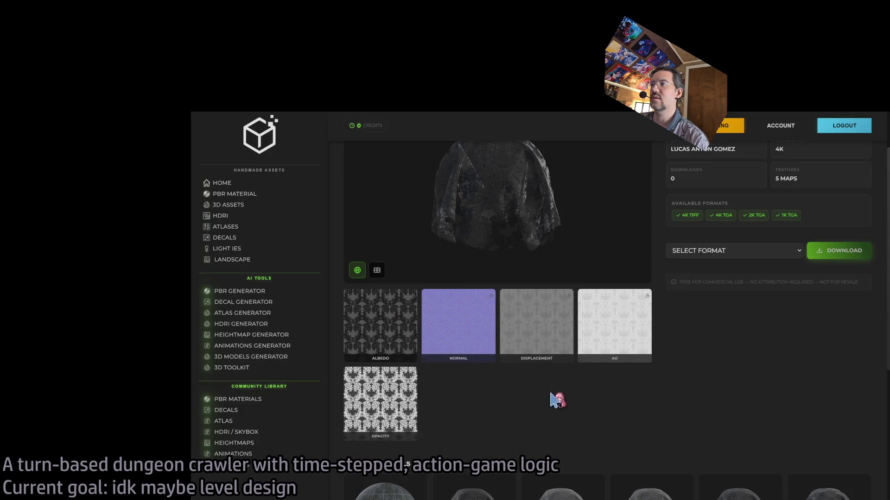
# Choose the 4K TGA - FREE download format, then search Google for 'tga vs tiff'.
pyautogui.scroll(-2, 479, 422)
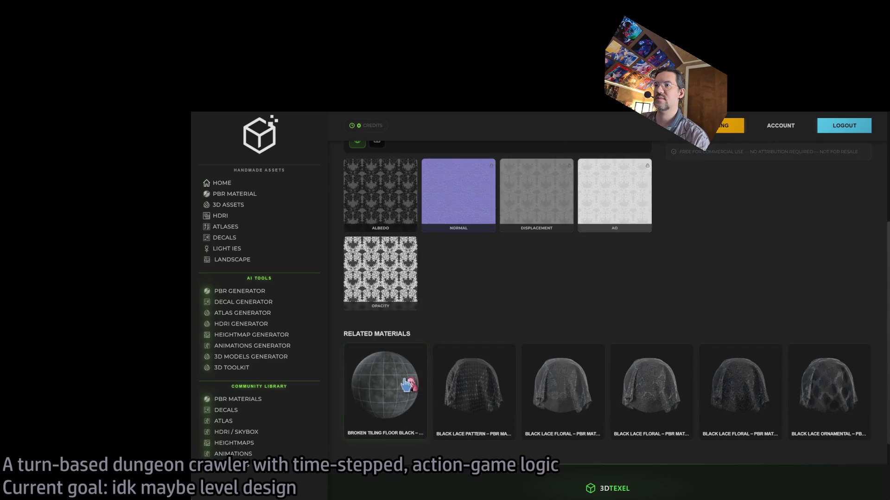
pyautogui.scroll(1, 394, 389)
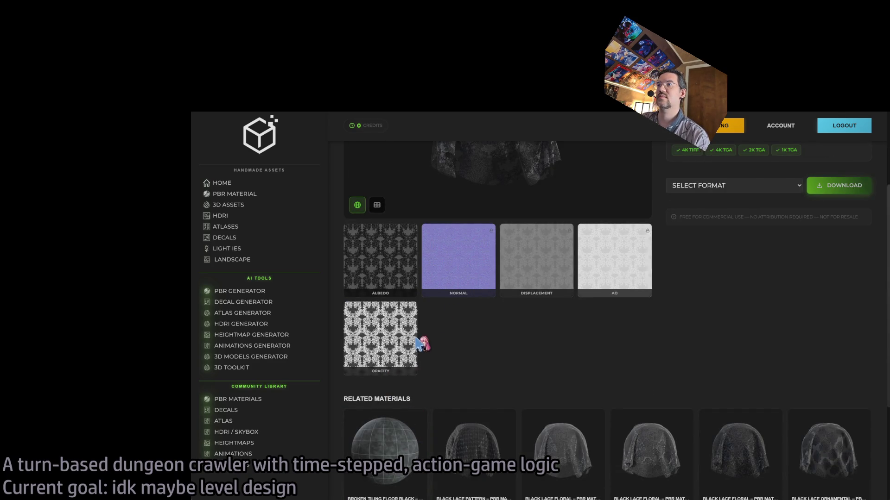
pyautogui.scroll(2, 583, 348)
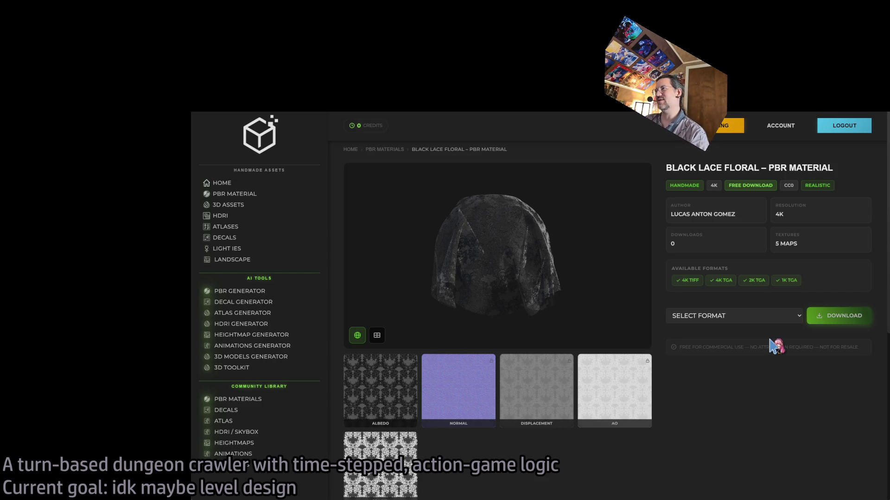
pyautogui.click(772, 345)
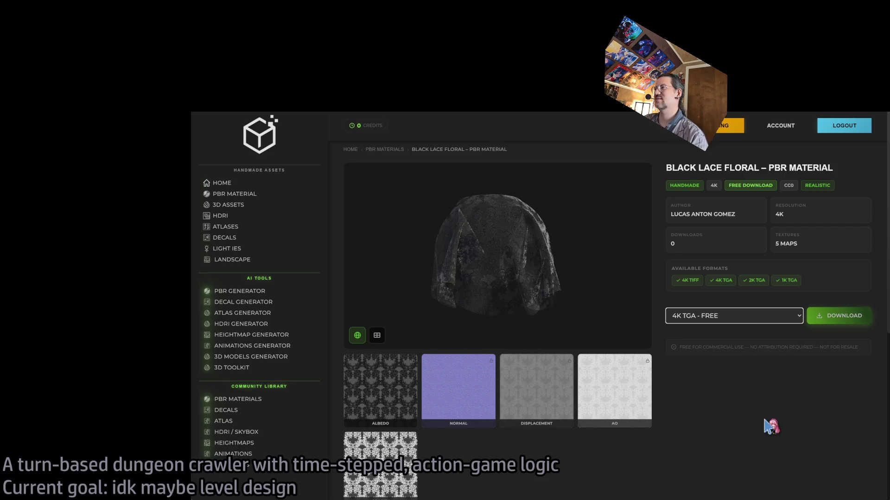
pyautogui.write('tga vs tiff')
pyautogui.press('Return')
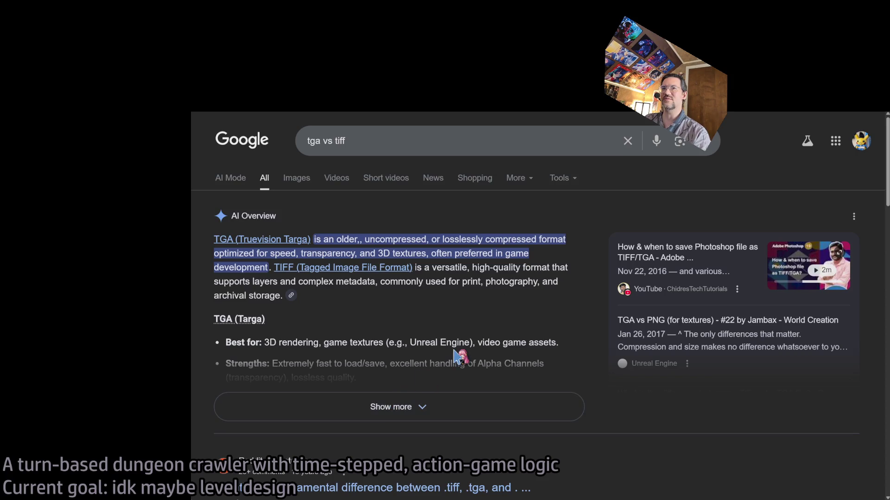
# Back on Black Lace Floral, switch the format to 4K TIFF - FREE and download it.
pyautogui.hotkey('ctrl', 'Tab')
pyautogui.click(744, 316)
pyautogui.click(746, 358)
pyautogui.click(852, 320)
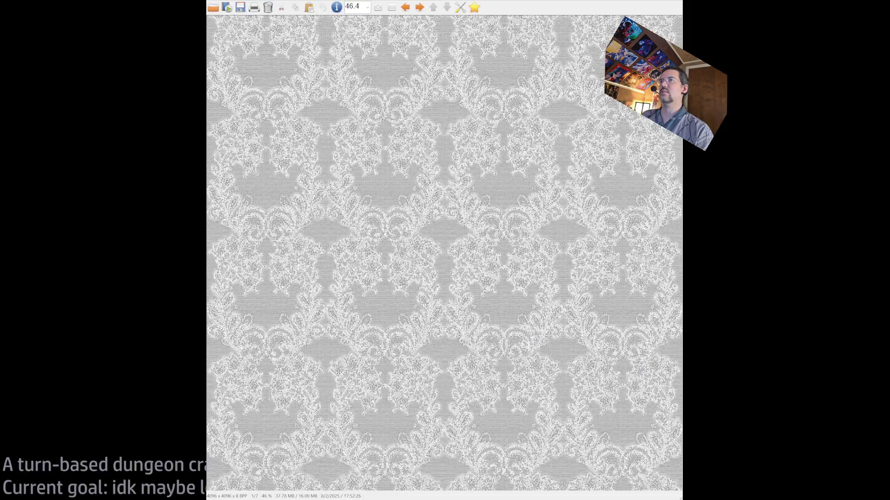
# Scroll through the downloaded 4096×4096 Black Lace Floral texture maps in IrfanView.
pyautogui.scroll(-1, 645, 368)
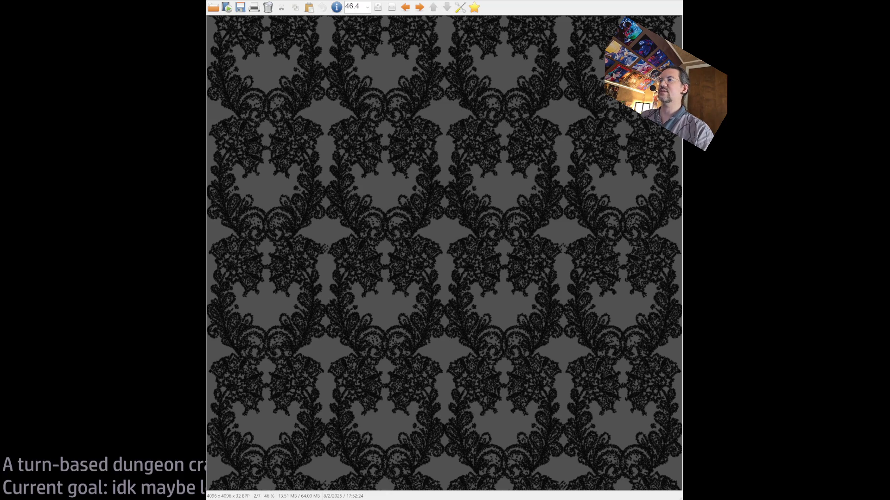
pyautogui.scroll(-1, 519, 327)
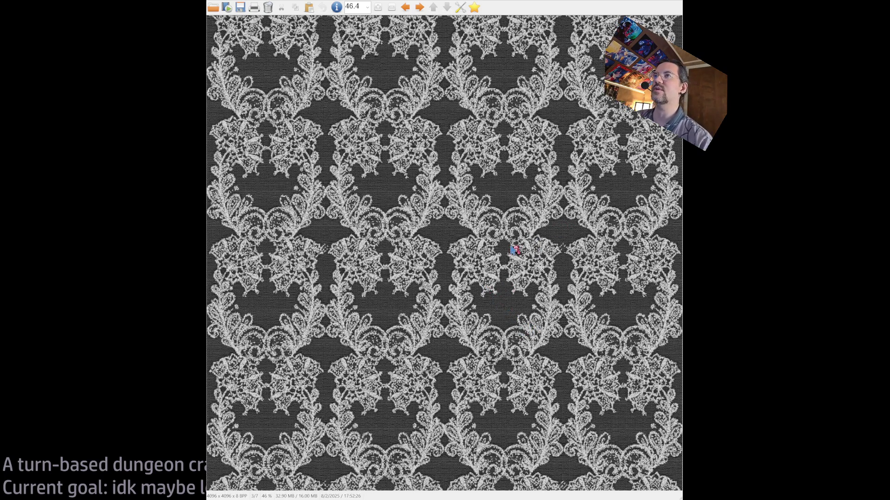
pyautogui.scroll(-1, 516, 250)
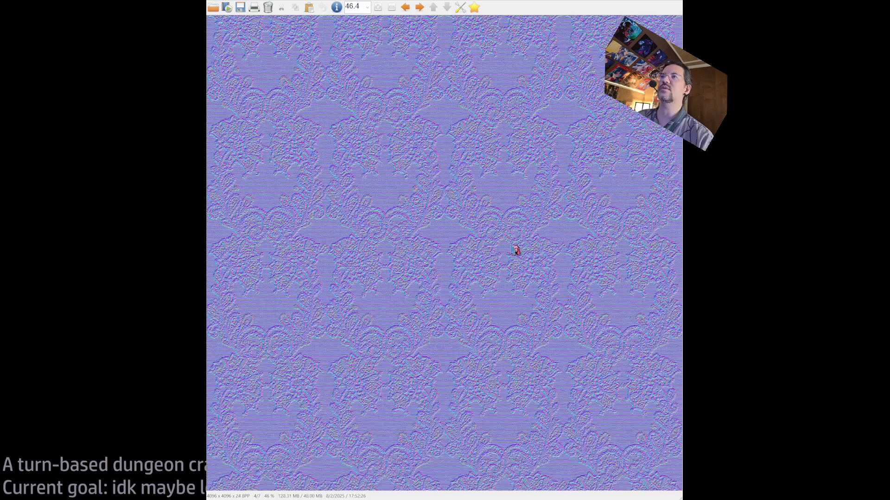
pyautogui.scroll(-1, 511, 254)
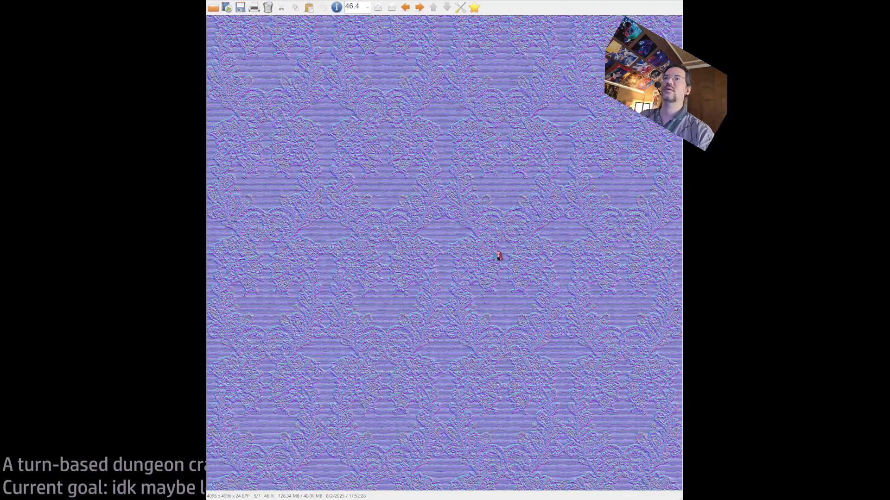
pyautogui.scroll(-1, 442, 78)
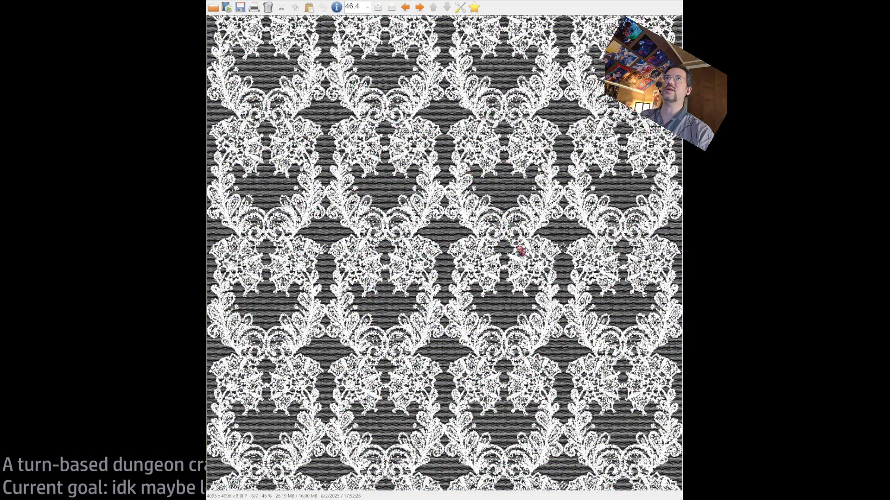
pyautogui.scroll(1, 521, 252)
pyautogui.scroll(1, 520, 252)
pyautogui.scroll(-1, 526, 254)
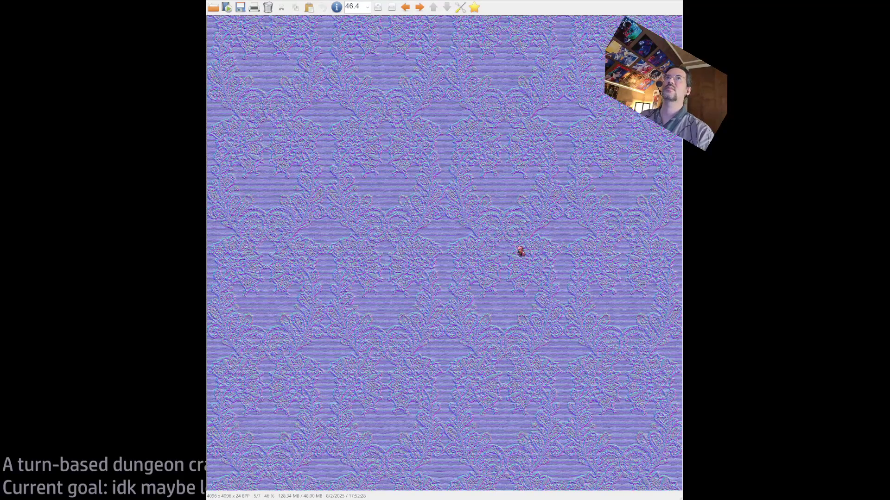
pyautogui.scroll(1, 524, 254)
pyautogui.scroll(-1, 527, 255)
pyautogui.scroll(1, 526, 255)
pyautogui.scroll(-1, 523, 258)
pyautogui.scroll(1, 519, 260)
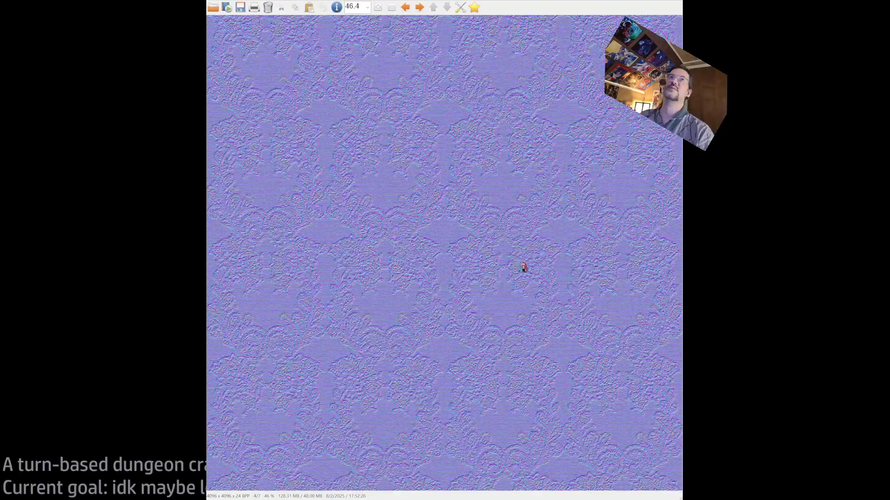
# Move to the blank white map, delete it, and close IrfanView.
pyautogui.scroll(-1, 517, 262)
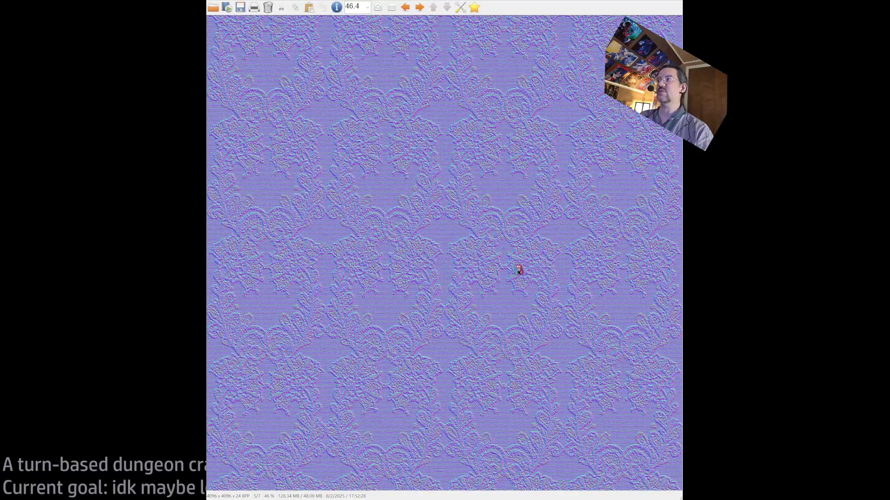
pyautogui.scroll(-1, 514, 266)
pyautogui.scroll(-1, 547, 287)
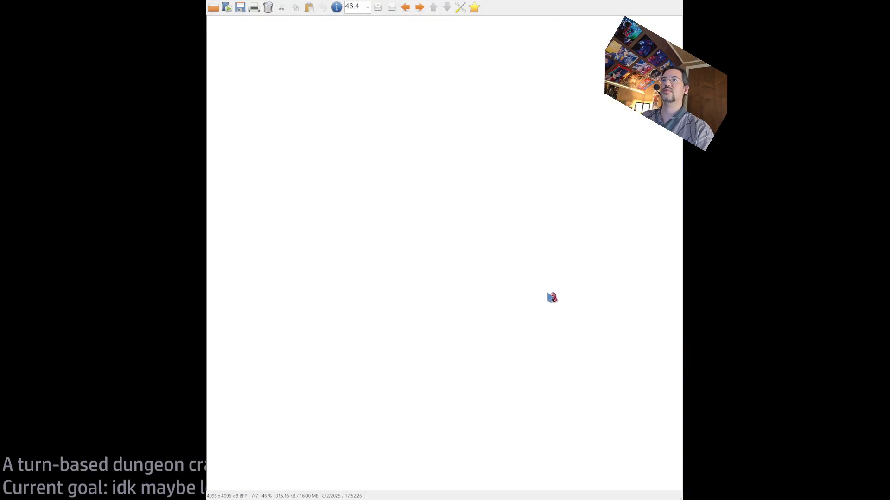
pyautogui.press('Delete')
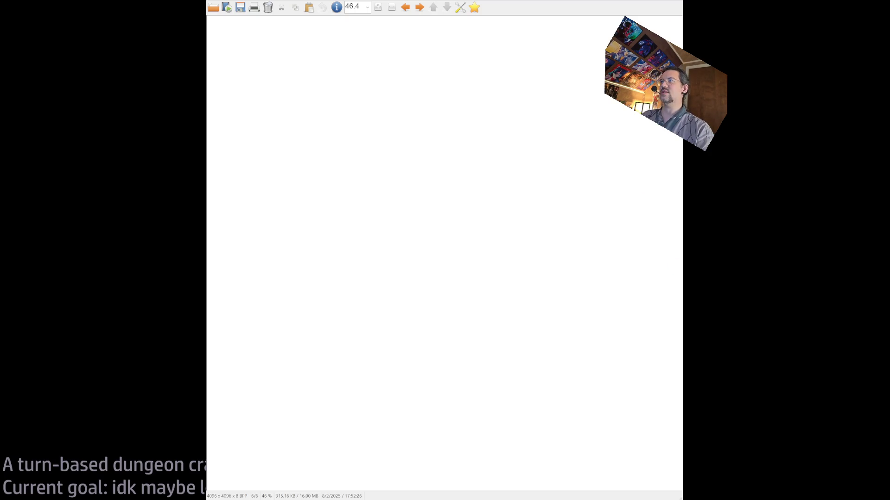
pyautogui.press('Escape')
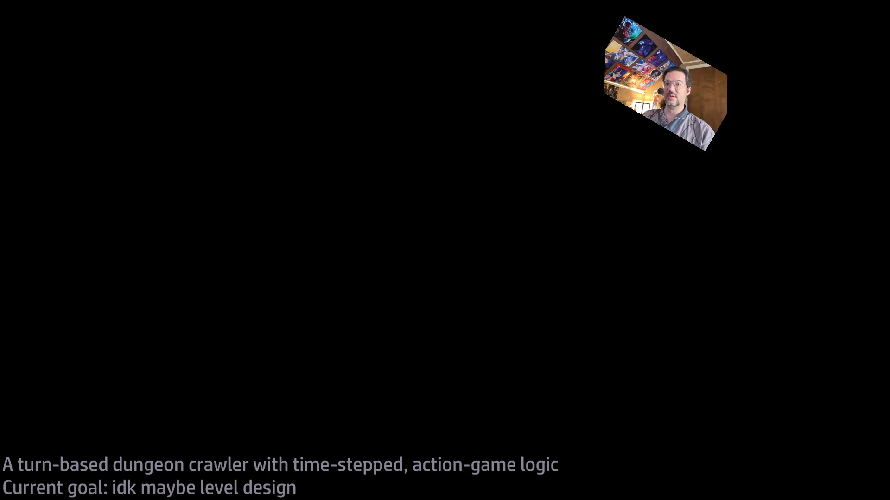
# Return the browser to the FLORAL search results, then switch to YouTube Music.
pyautogui.hotkey('alt', 'Tab')
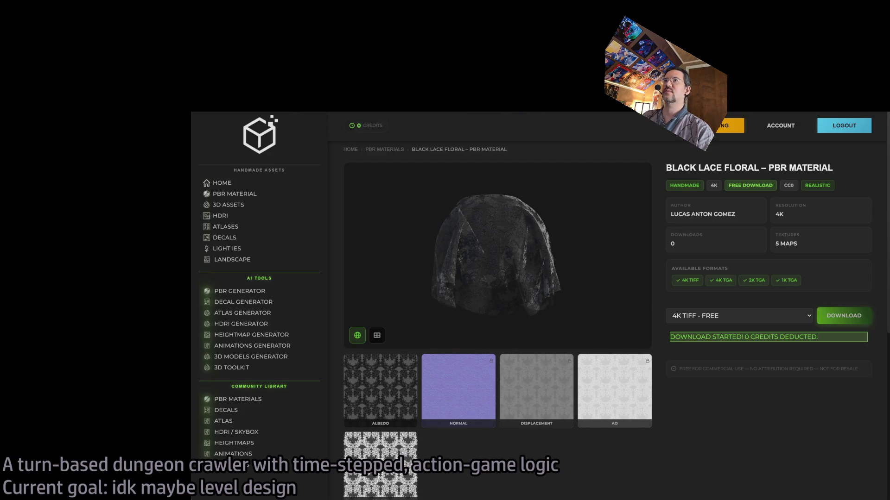
pyautogui.hotkey('alt', 'Left')
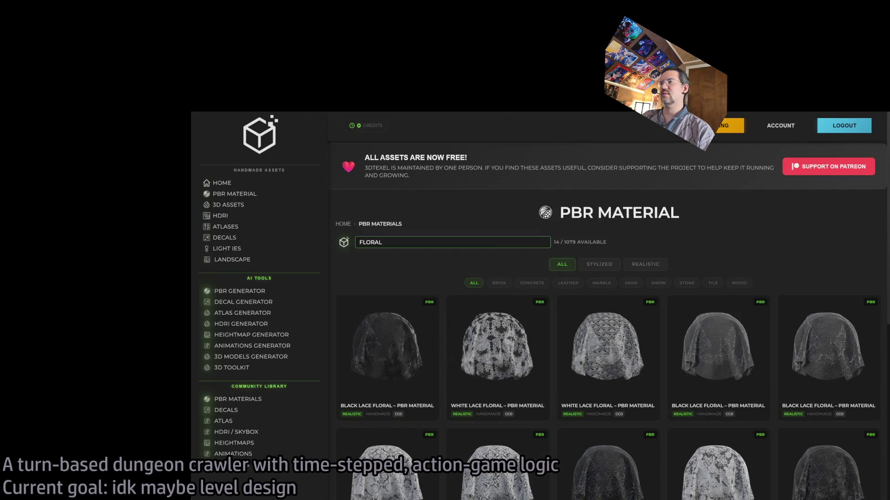
pyautogui.hotkey('alt', 'Tab')
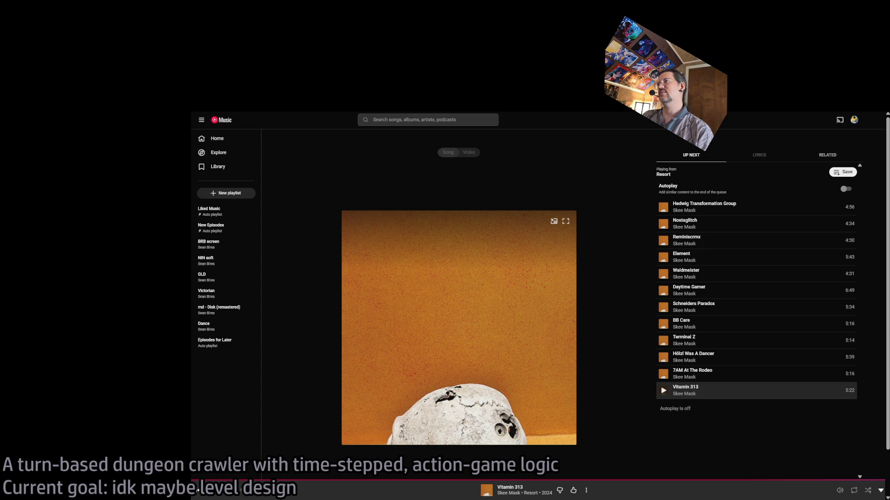
# Open the Skee Mask artist page, play ISS010, and skip ahead to Matchpoint.
pyautogui.click(508, 493)
pyautogui.scroll(-5, 464, 324)
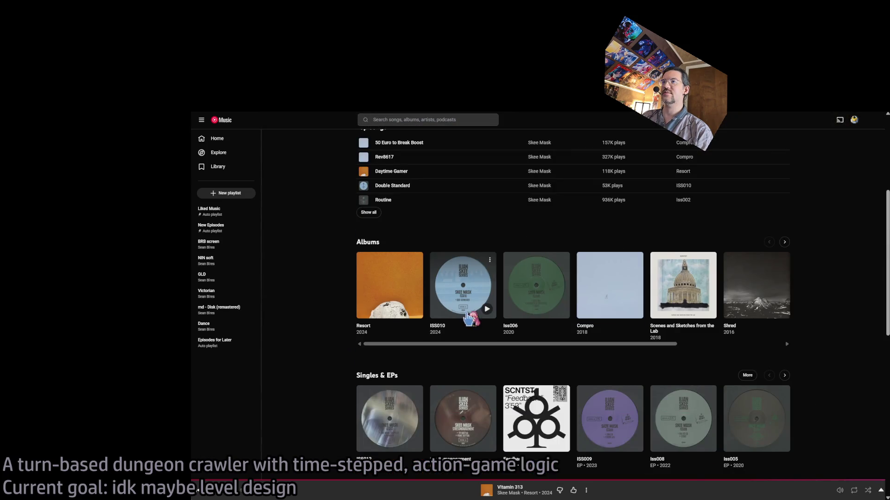
pyautogui.click(487, 310)
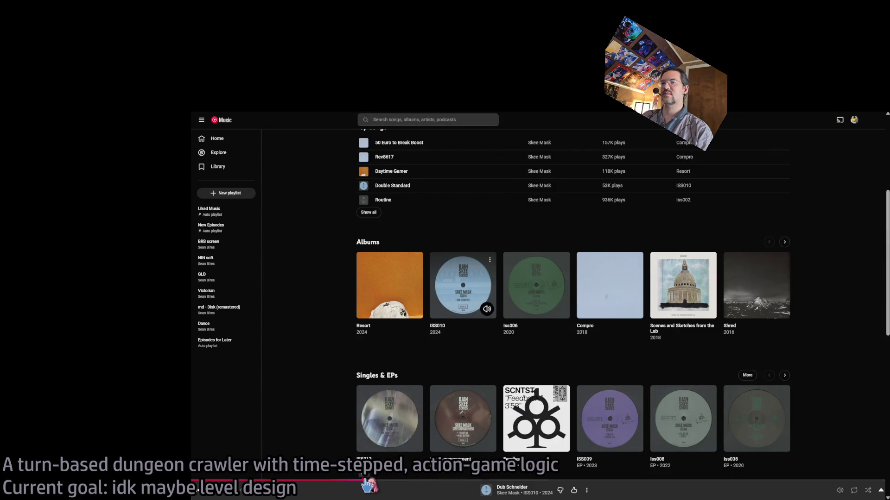
pyautogui.click(231, 492)
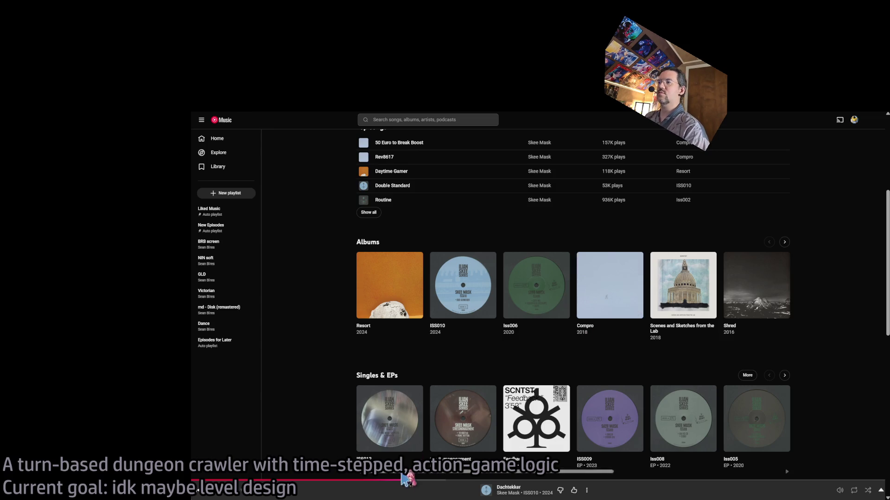
pyautogui.click(237, 494)
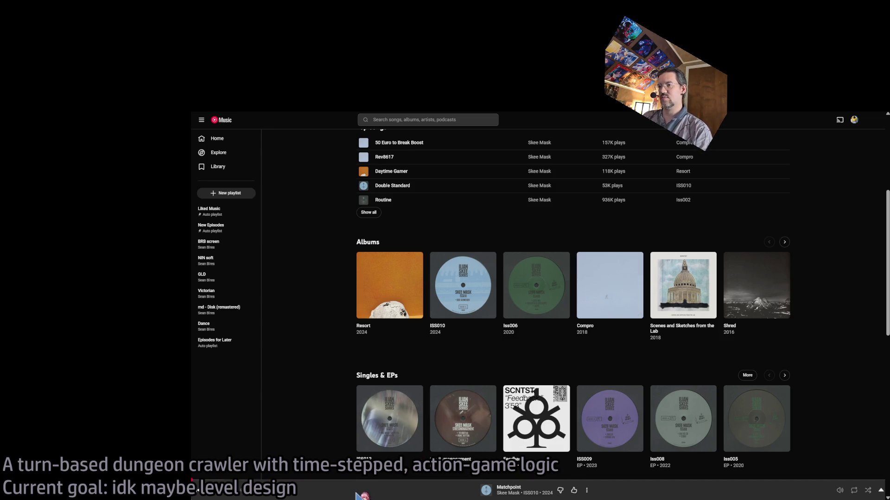
# In the full now-playing view, jump about a third into Matchpoint, then collapse it.
pyautogui.click(363, 494)
pyautogui.click(446, 480)
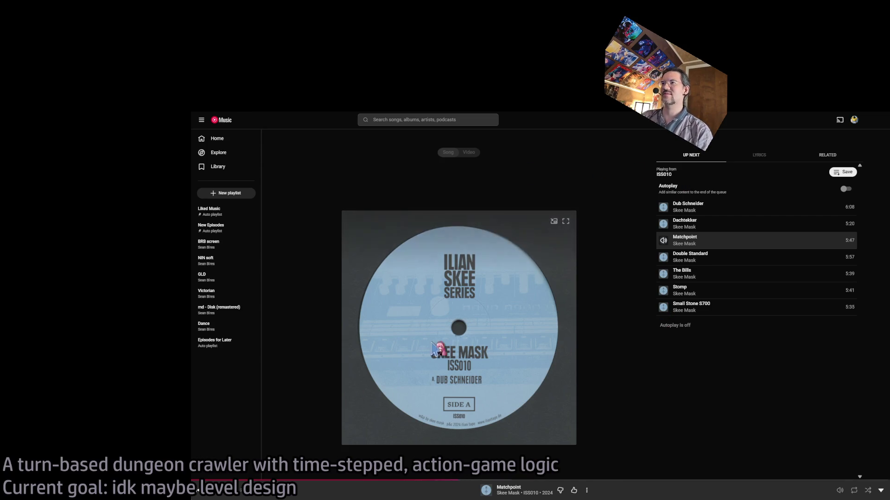
pyautogui.click(298, 495)
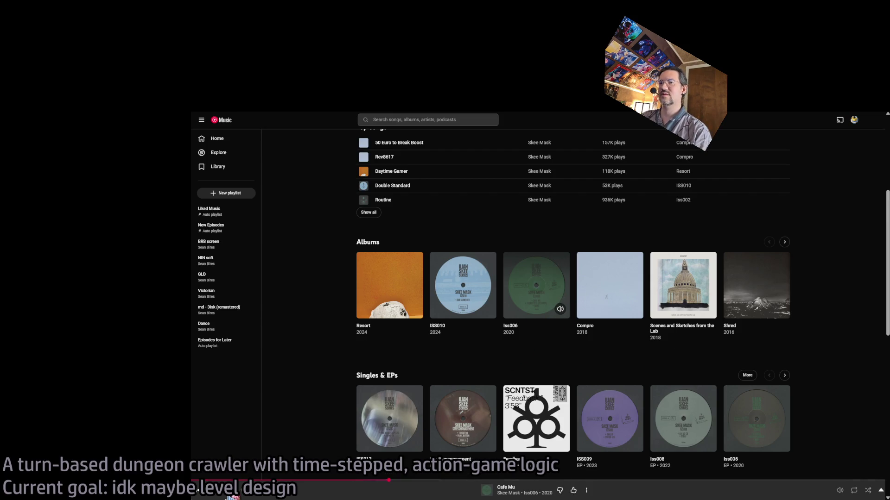
# Skip to the next track, glance at the queue, and return to the 3DTexel page.
pyautogui.click(241, 495)
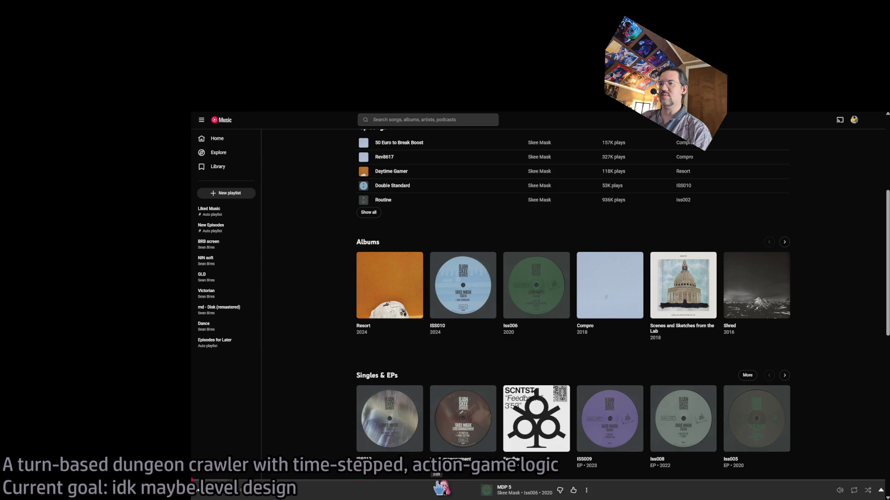
pyautogui.moveTo(487, 310)
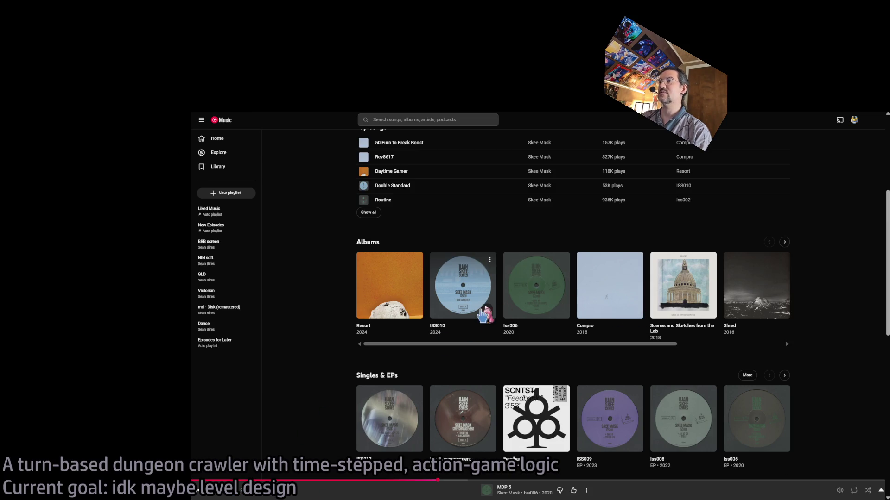
pyautogui.scroll(-3, 486, 312)
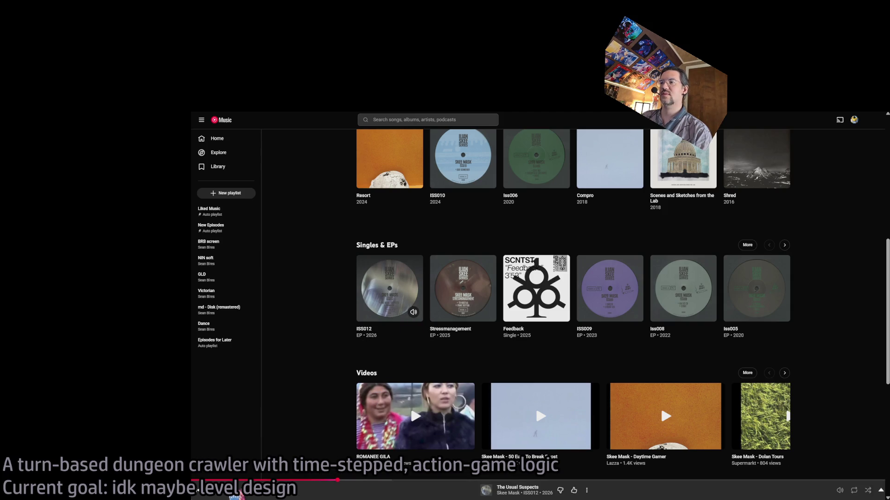
pyautogui.click(432, 494)
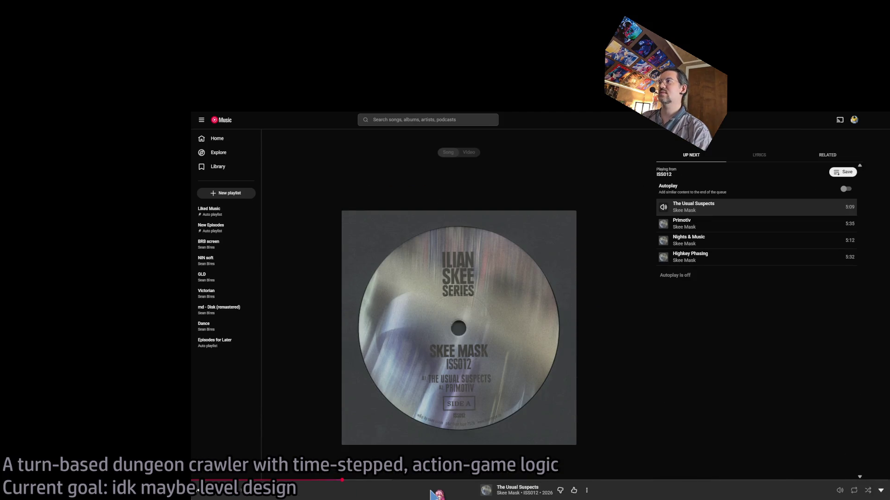
pyautogui.click(432, 494)
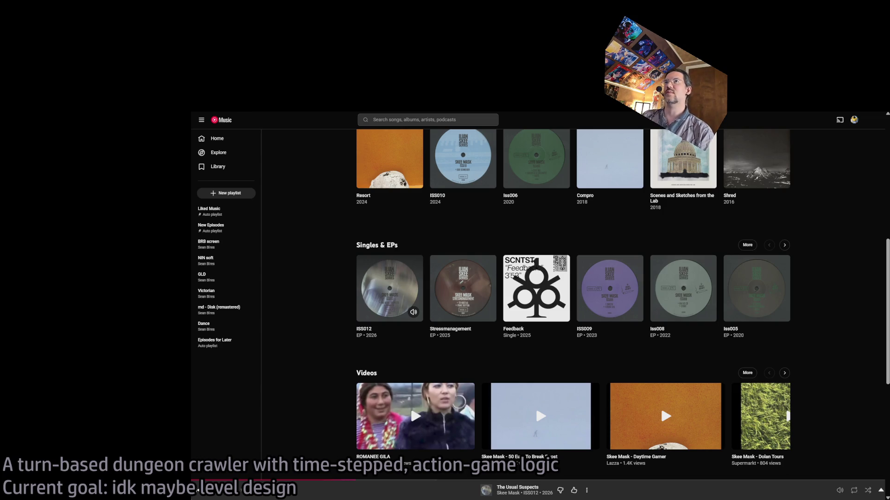
pyautogui.hotkey('alt', 'Tab')
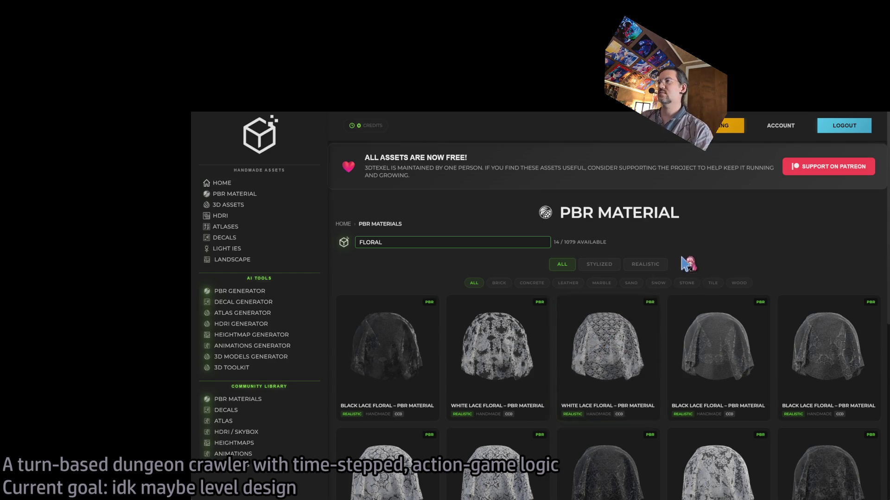
# Download the White Lace Floral material as 4K TIFF and return to the FLORAL results.
pyautogui.click(565, 369)
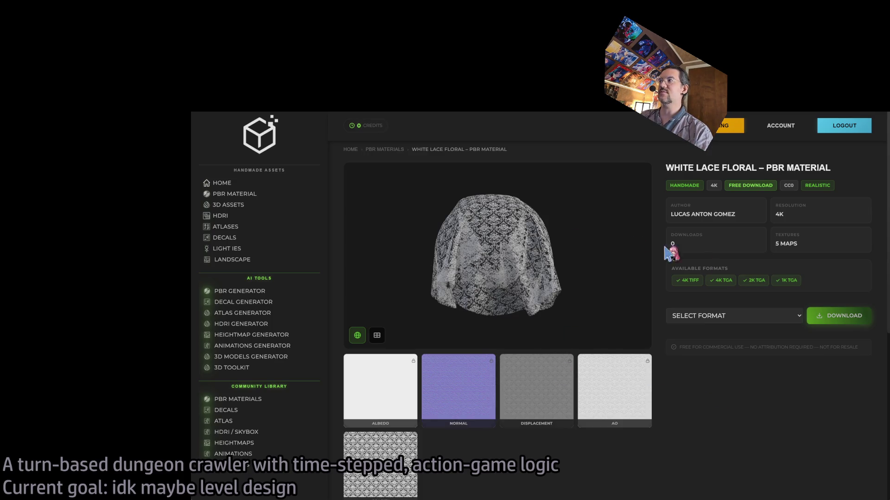
pyautogui.click(760, 324)
pyautogui.click(768, 353)
pyautogui.click(842, 320)
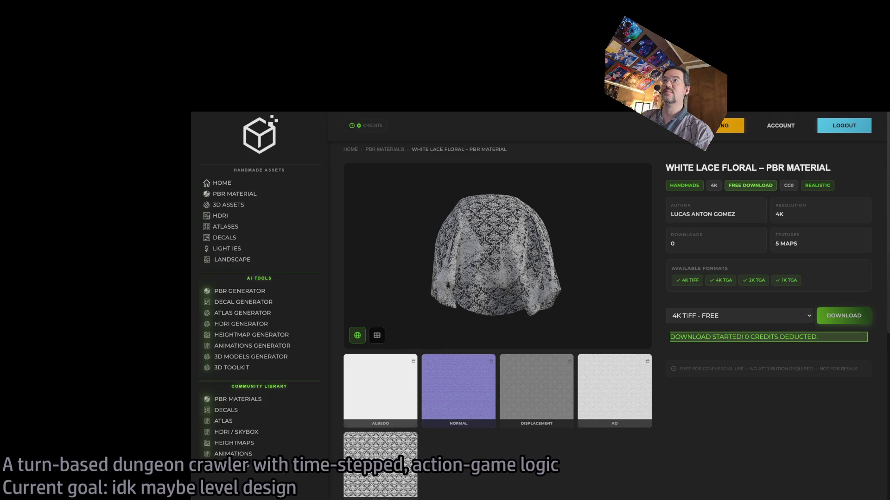
pyautogui.hotkey('alt', 'Left')
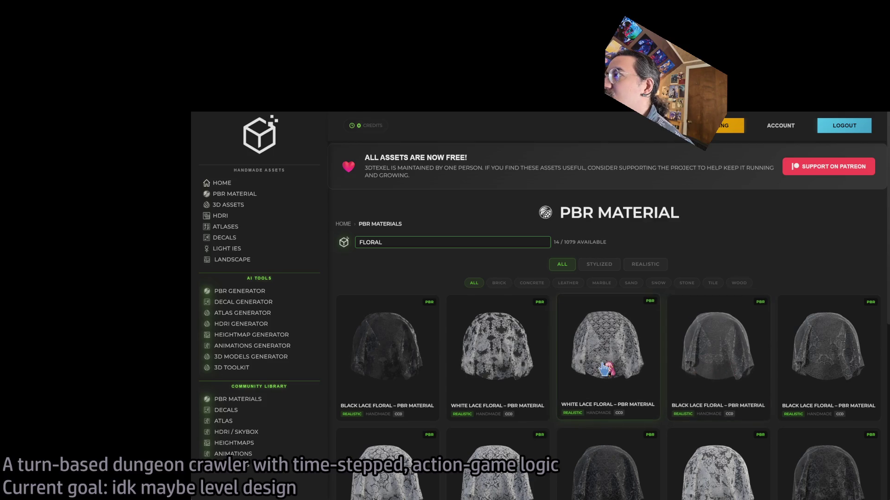
# Preview the Black Lace Floral and another lace material, returning to the results each time.
pyautogui.click(721, 325)
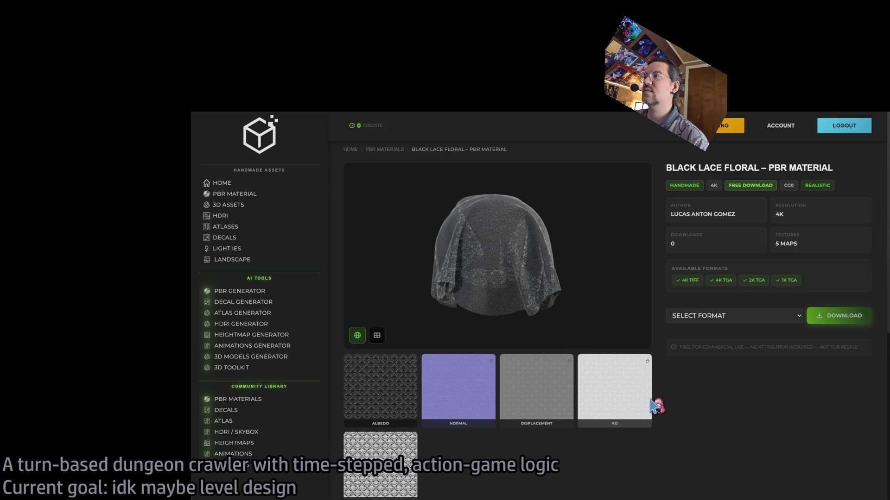
pyautogui.hotkey('alt', 'Left')
pyautogui.scroll(-2, 672, 403)
pyautogui.click(695, 408)
pyautogui.hotkey('alt', 'Left')
# Download another Black Lace Floral material as 4K TIFF and go back to the results.
pyautogui.click(556, 384)
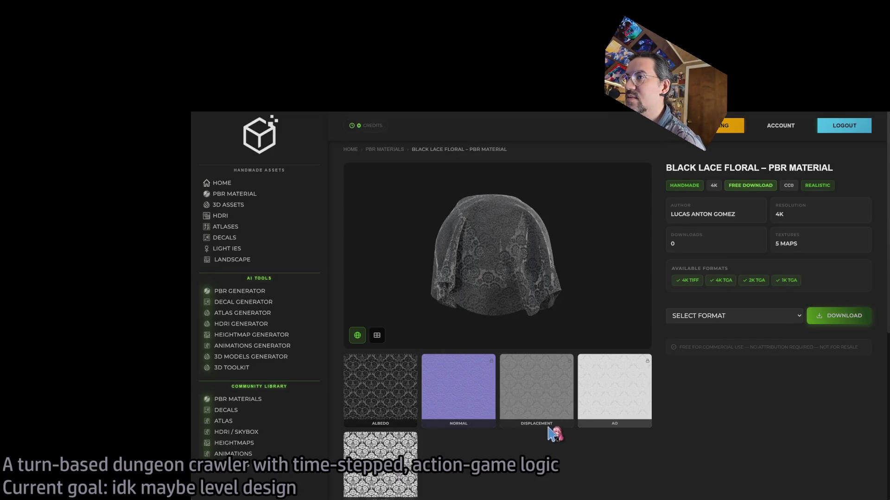
pyautogui.click(845, 321)
pyautogui.click(710, 329)
pyautogui.click(724, 359)
pyautogui.click(846, 323)
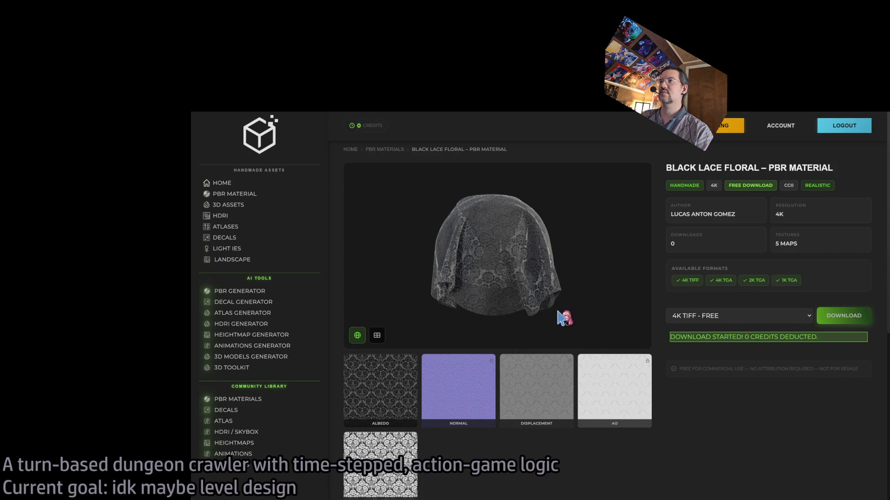
pyautogui.hotkey('alt', 'Left')
# Download a further White Lace Floral material as 4K TIFF, then return to the list.
pyautogui.scroll(-3, 403, 302)
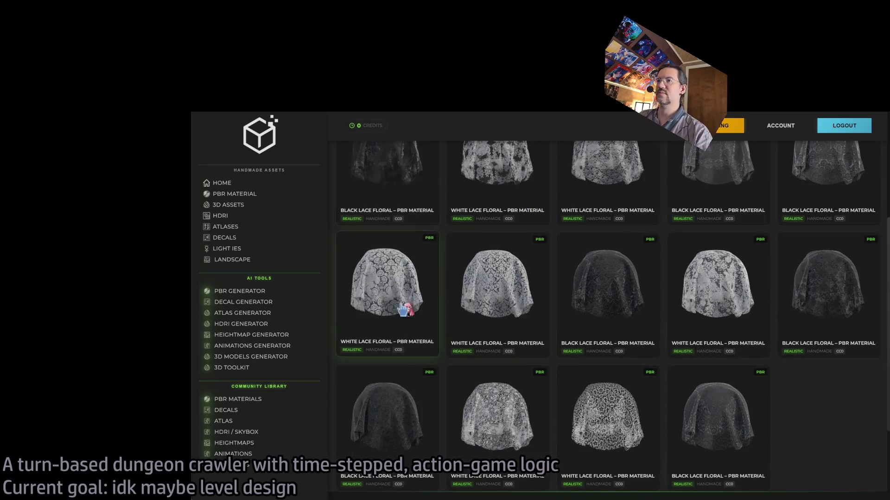
pyautogui.scroll(3, 824, 310)
pyautogui.scroll(-1, 824, 309)
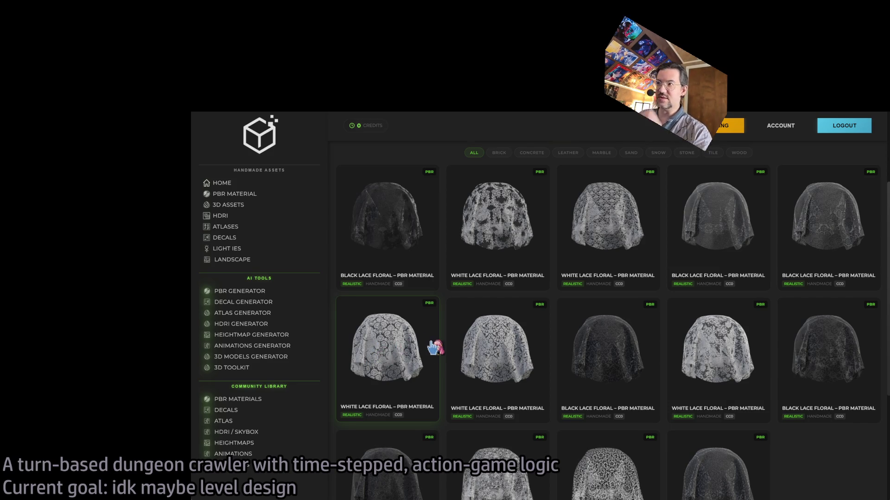
pyautogui.scroll(-1, 433, 348)
pyautogui.scroll(2, 763, 298)
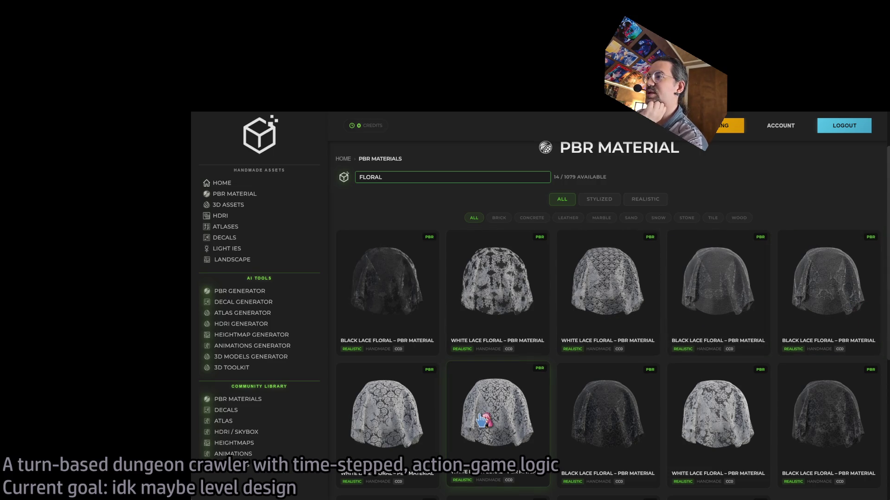
pyautogui.click(482, 421)
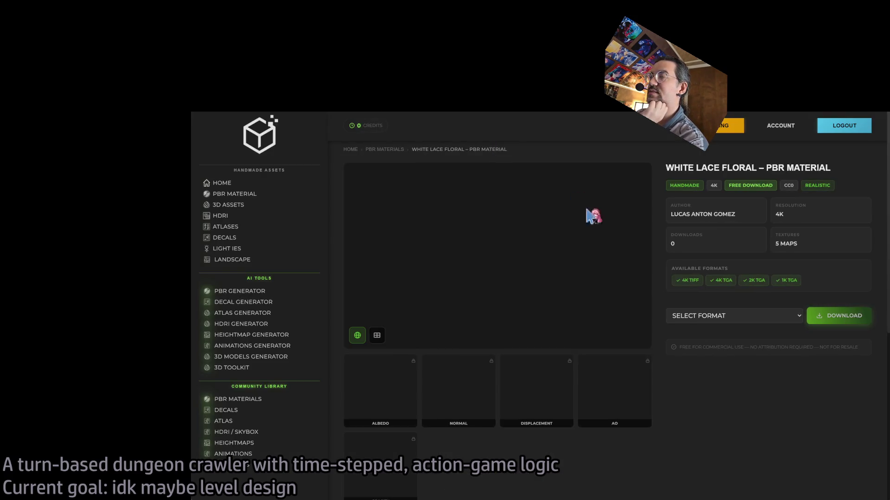
pyautogui.click(750, 320)
pyautogui.click(760, 344)
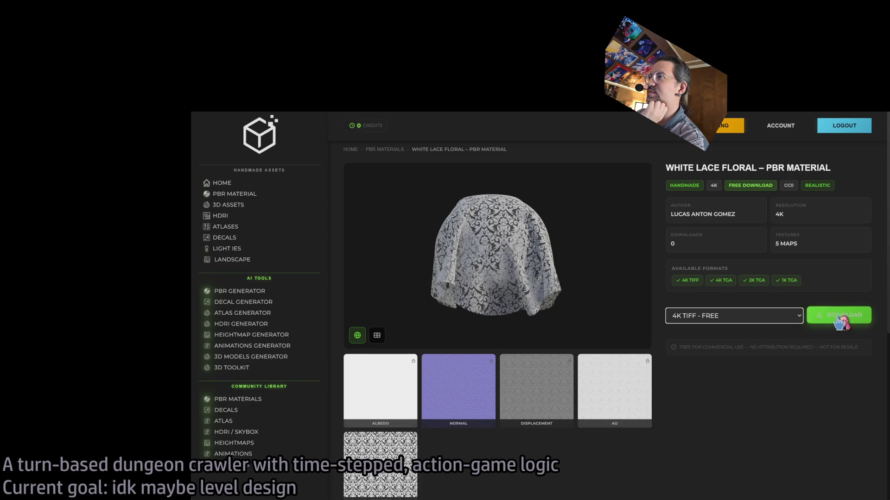
pyautogui.click(839, 319)
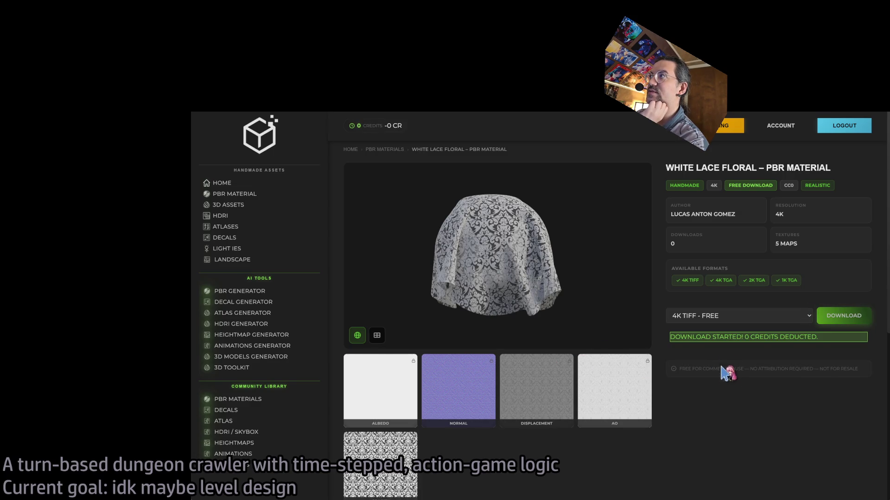
pyautogui.hotkey('alt', 'Left')
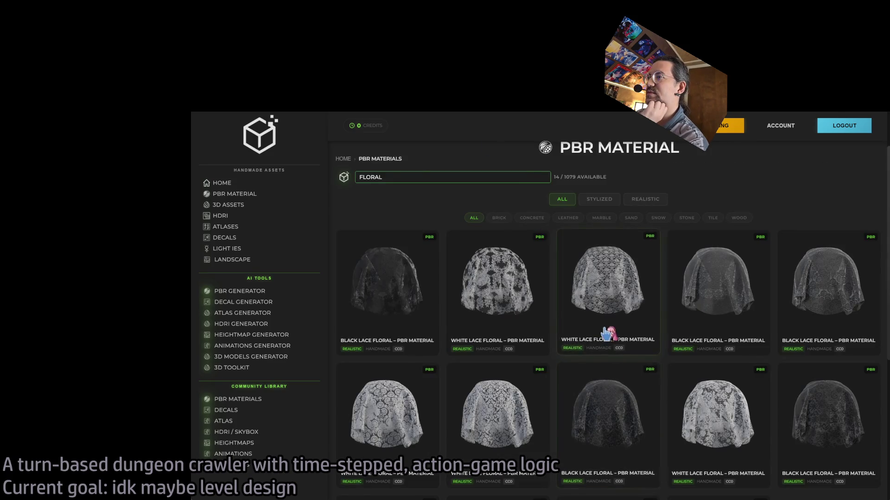
# Scroll to another White Lace Floral material and download it as 4K TIFF.
pyautogui.scroll(-2, 608, 297)
pyautogui.scroll(-2, 743, 351)
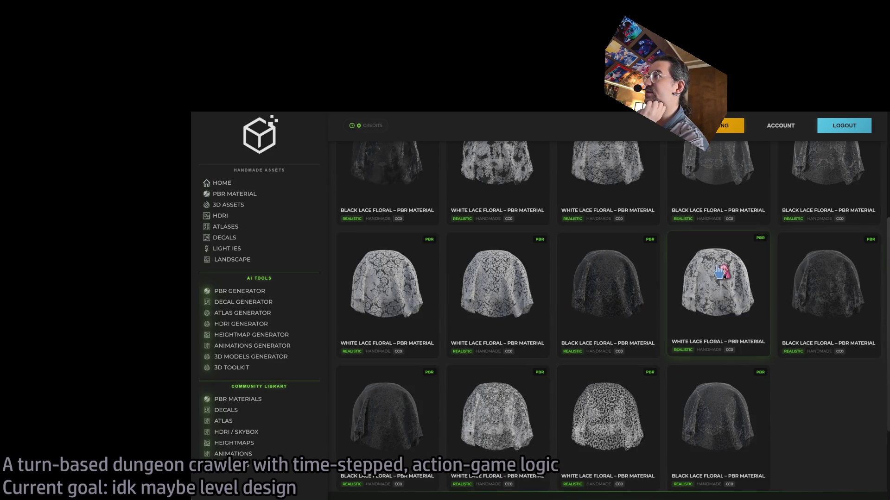
pyautogui.scroll(-2, 741, 283)
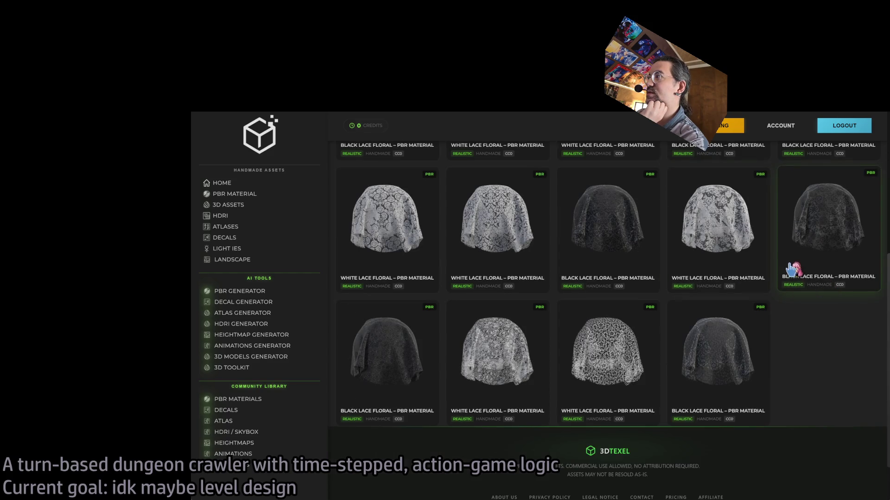
pyautogui.scroll(4, 794, 271)
pyautogui.click(641, 253)
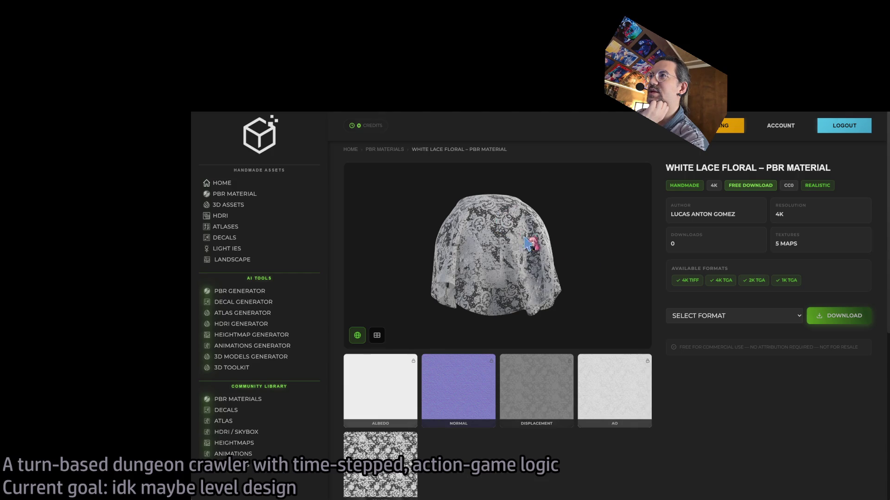
pyautogui.click(844, 317)
pyautogui.click(758, 323)
pyautogui.click(754, 357)
pyautogui.click(820, 319)
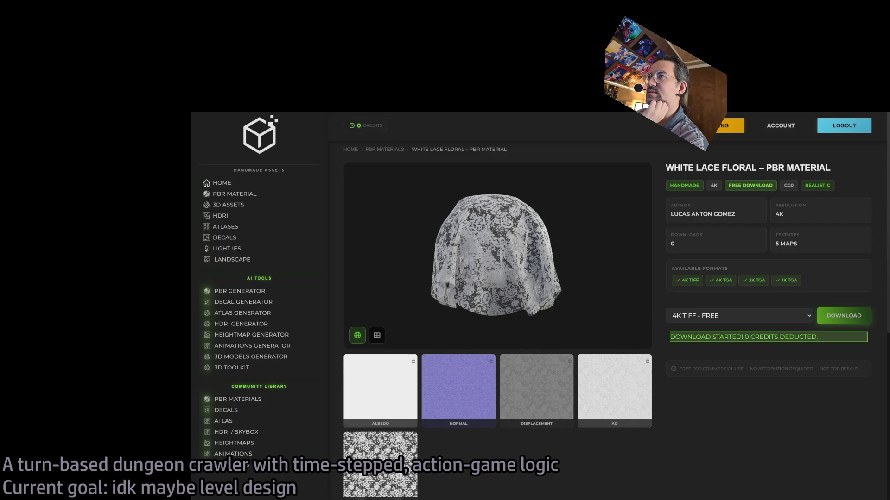
pyautogui.hotkey('alt', 'Left')
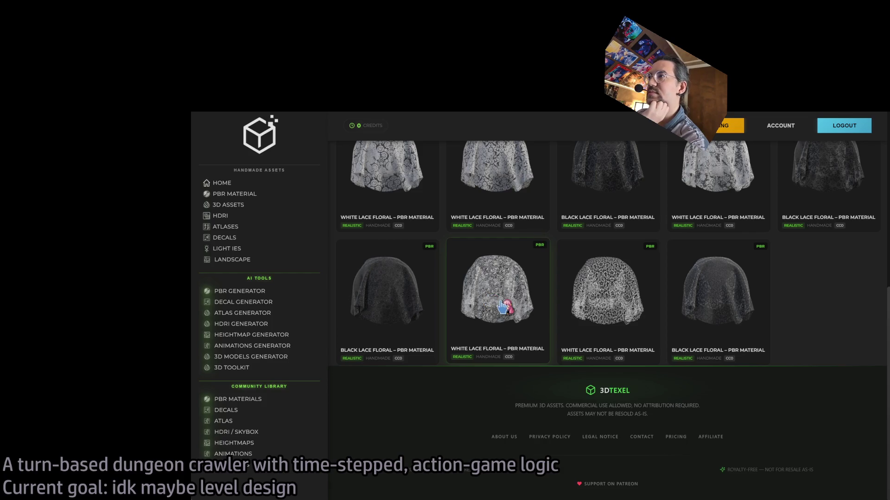
# Download one more White Lace Floral material as 4K TIFF twice, ending on the FLORAL results.
pyautogui.click(640, 309)
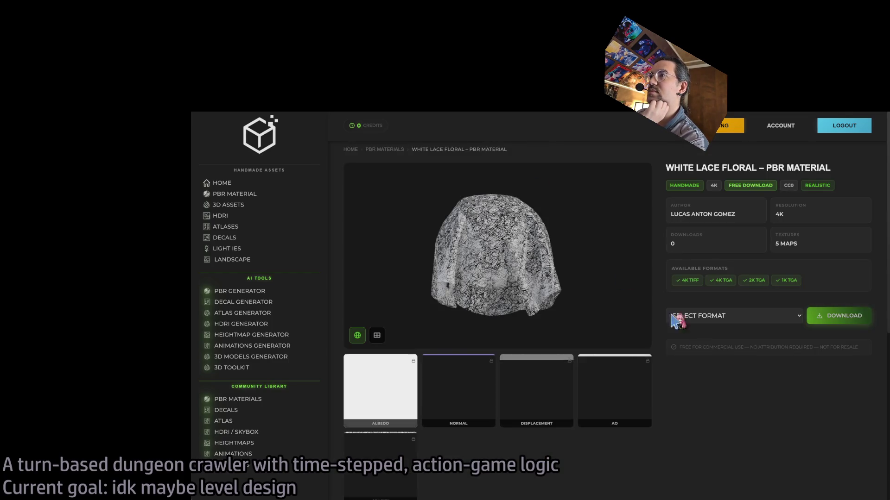
pyautogui.click(777, 319)
pyautogui.click(759, 359)
pyautogui.click(839, 316)
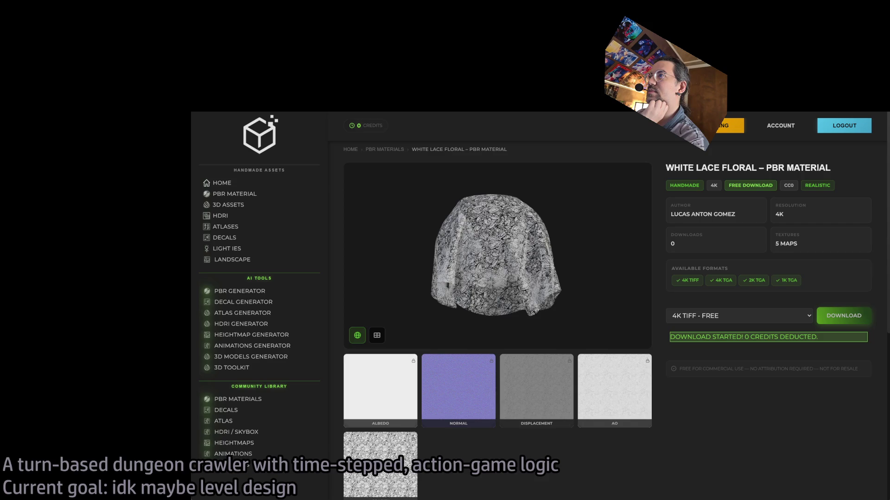
pyautogui.click(737, 316)
pyautogui.click(721, 355)
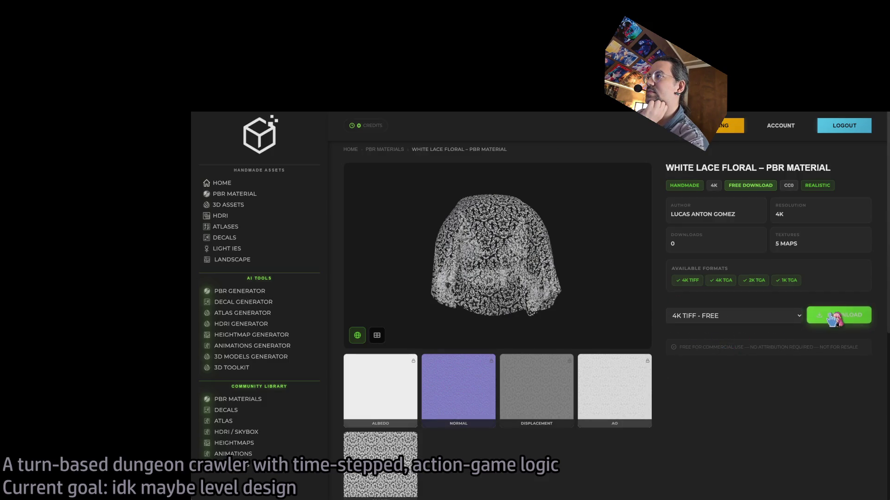
pyautogui.click(836, 316)
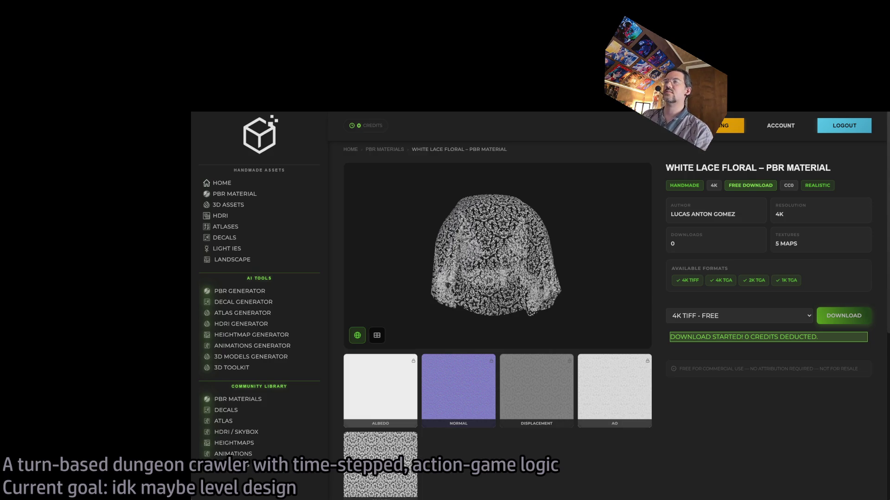
pyautogui.hotkey('alt', 'Left')
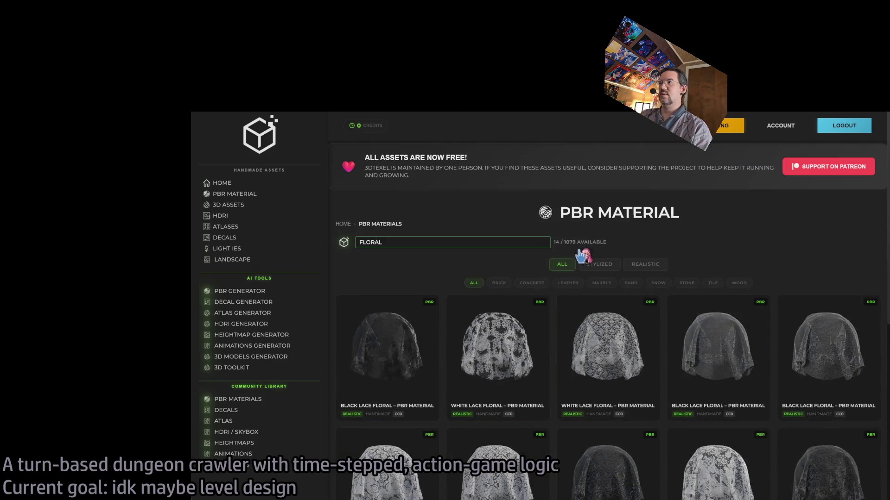
pyautogui.scroll(-1, 515, 275)
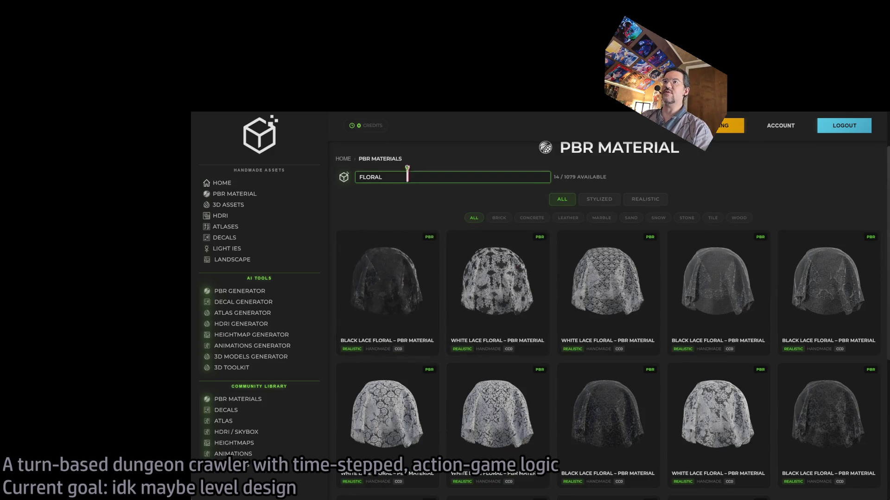
# Check the Black Lace Floral material page, then return to the FLORAL results.
pyautogui.click(376, 282)
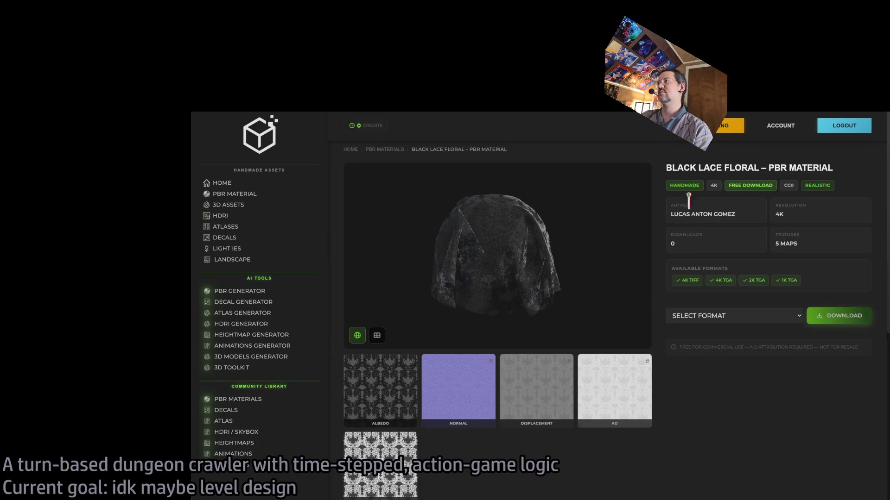
pyautogui.click(719, 214)
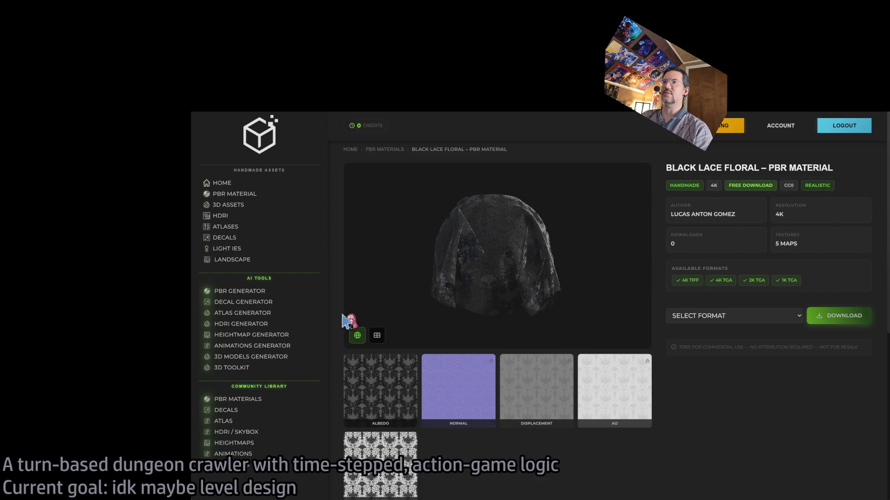
pyautogui.hotkey('alt', 'Left')
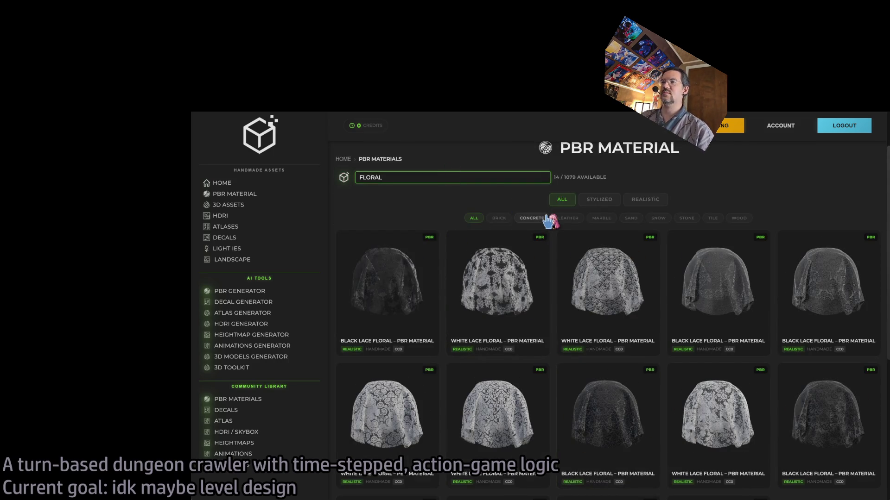
pyautogui.scroll(-5, 536, 301)
pyautogui.scroll(7, 536, 303)
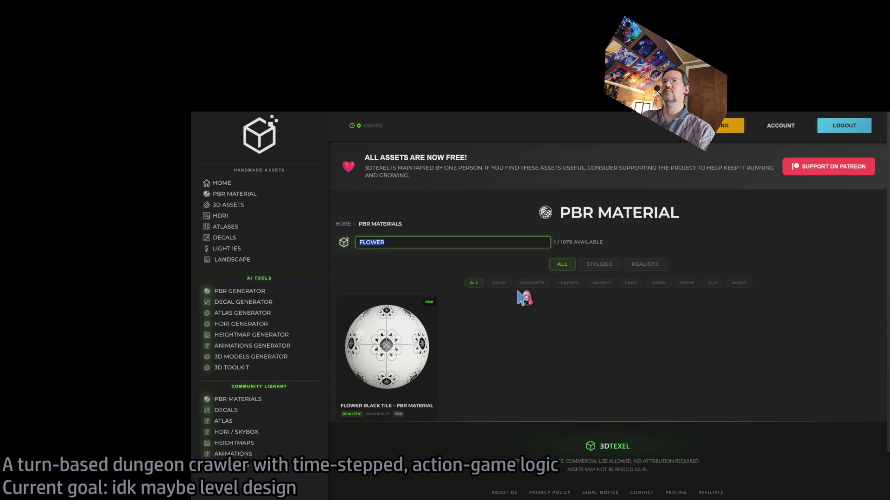
# Search the materials for VICTORIAN, then erase the search text.
pyautogui.press('BackSpace')
pyautogui.write('ICTORIAN')
pyautogui.doubleClick(409, 242)
pyautogui.press('BackSpace')
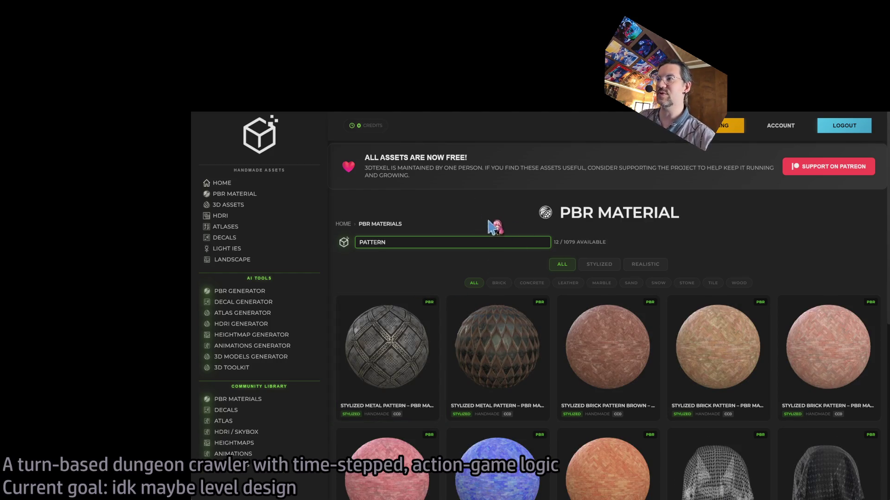
# Check White Lace Pattern from the PATTERN results, then show the full PBR material list.
pyautogui.scroll(-4, 737, 315)
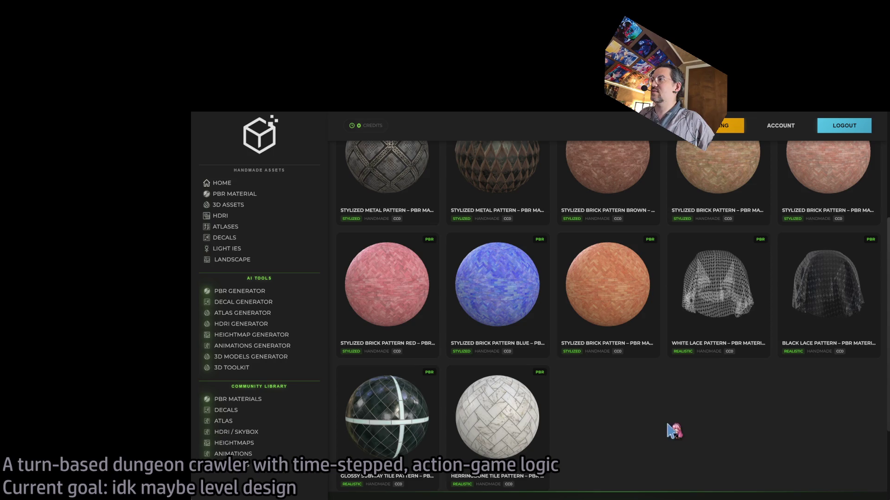
pyautogui.scroll(-2, 686, 366)
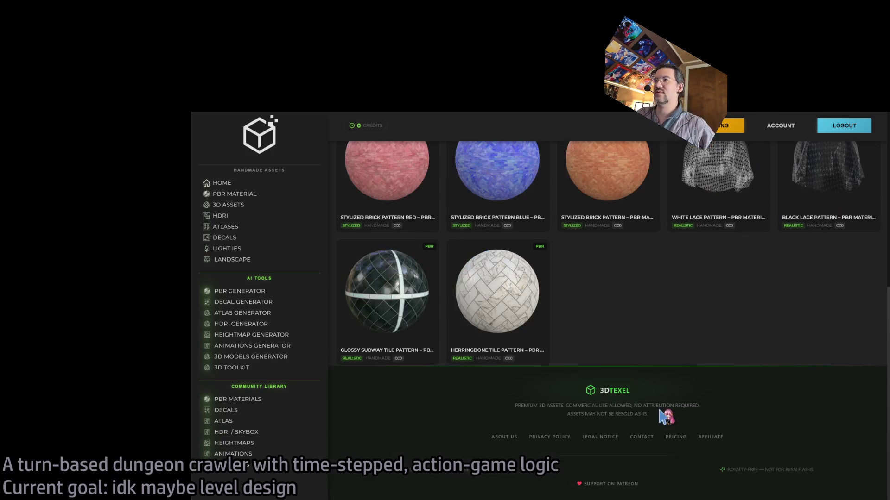
pyautogui.scroll(6, 671, 417)
pyautogui.click(695, 408)
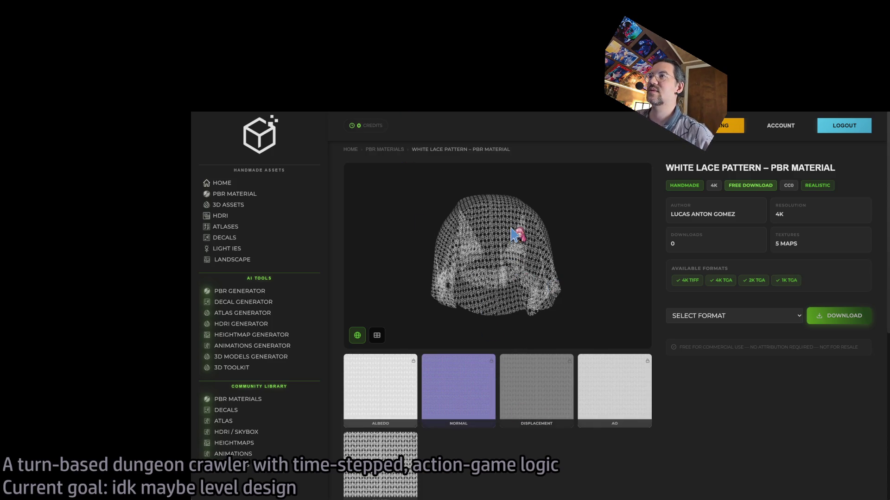
pyautogui.hotkey('alt', 'Left')
pyautogui.scroll(-5, 686, 373)
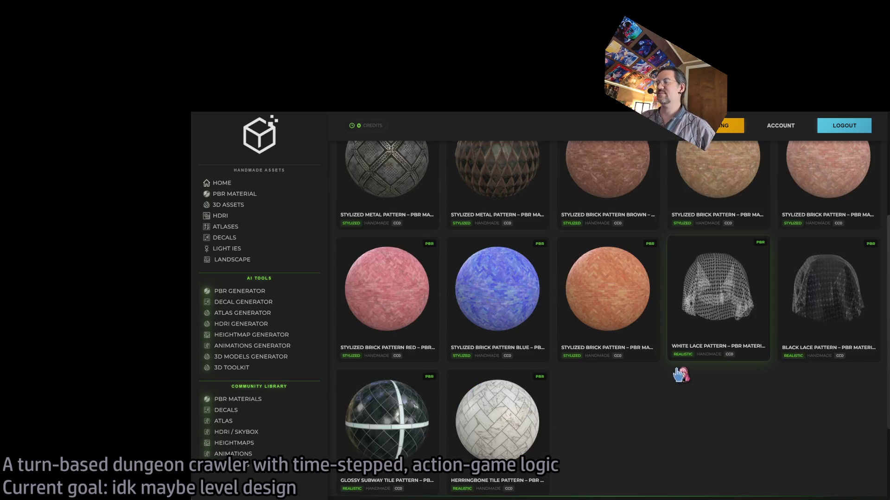
pyautogui.scroll(5, 681, 374)
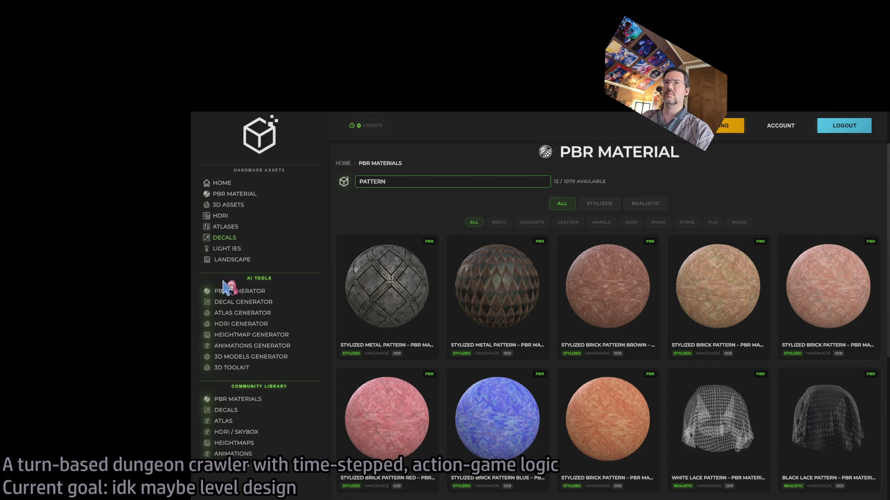
pyautogui.click(231, 194)
# Scroll down through the unfiltered PBR material catalogue.
pyautogui.scroll(-10, 427, 319)
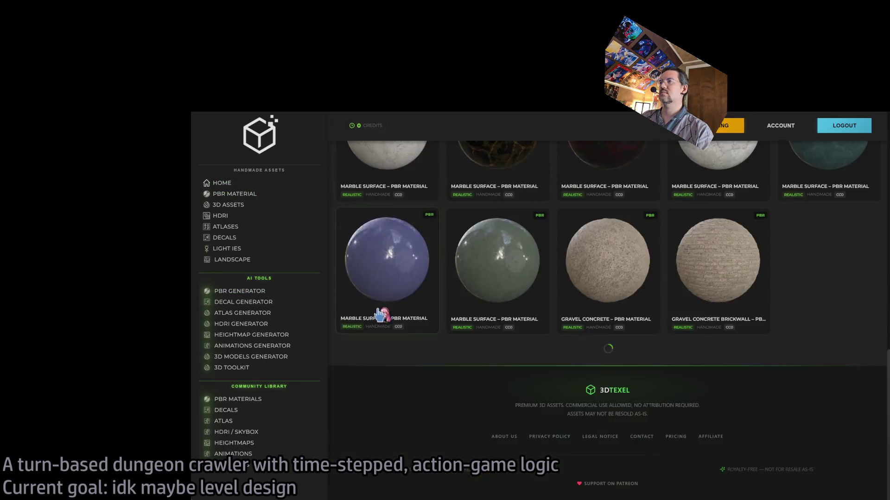
pyautogui.scroll(-15, 431, 323)
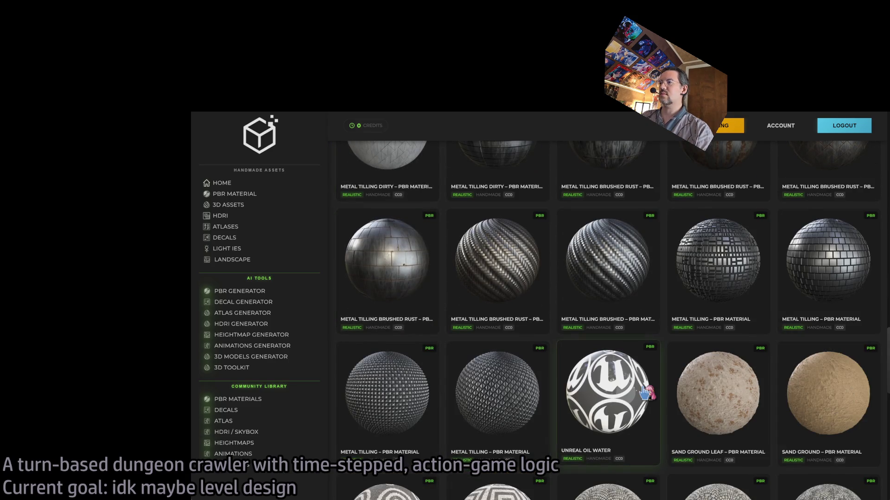
pyautogui.scroll(-1, 618, 400)
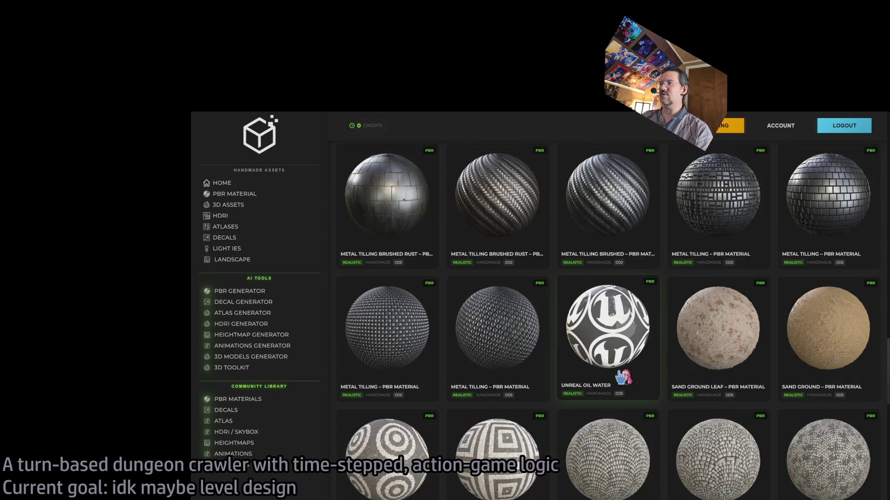
pyautogui.scroll(-4, 619, 342)
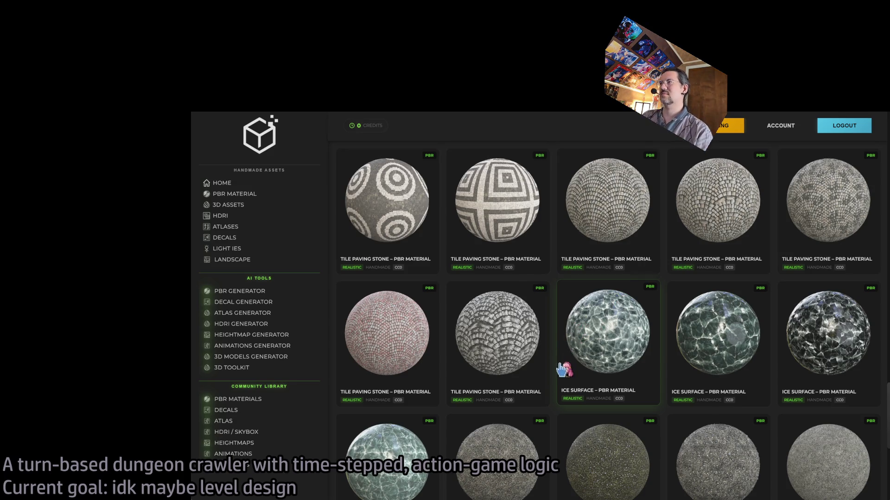
pyautogui.scroll(-4, 573, 369)
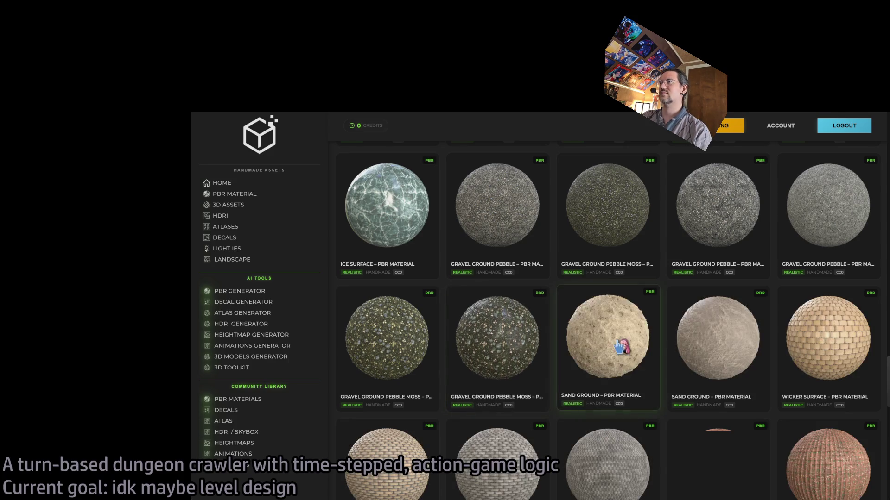
pyautogui.scroll(-10, 621, 333)
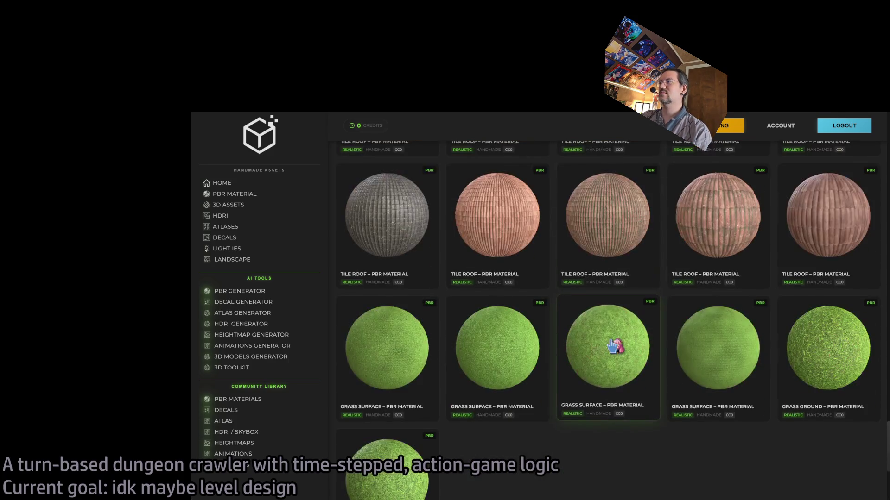
pyautogui.scroll(-8, 614, 345)
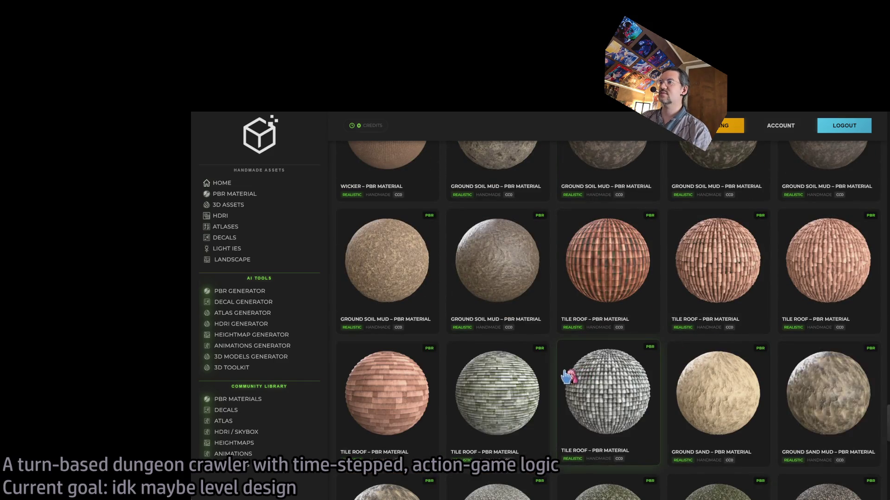
pyautogui.scroll(-8, 563, 374)
# Continue down to the stylized roof, wood and metal materials and open Stylized Scifi Wall.
pyautogui.scroll(-5, 567, 376)
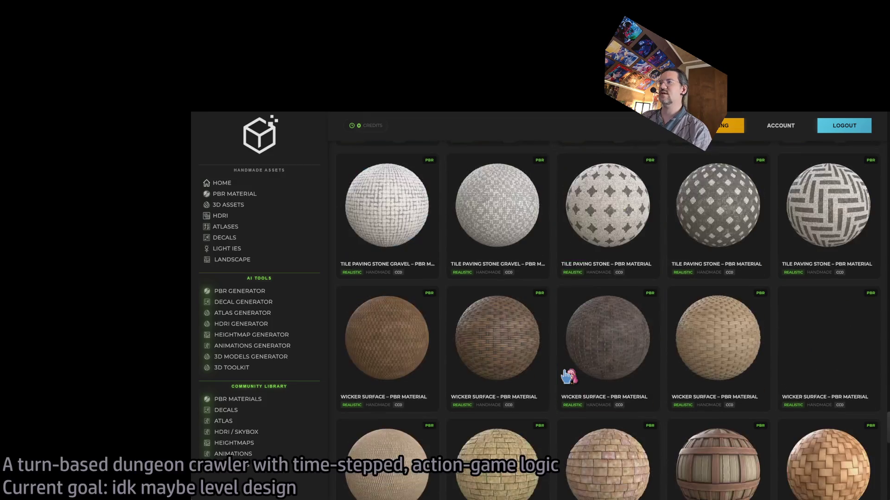
pyautogui.scroll(-7, 602, 389)
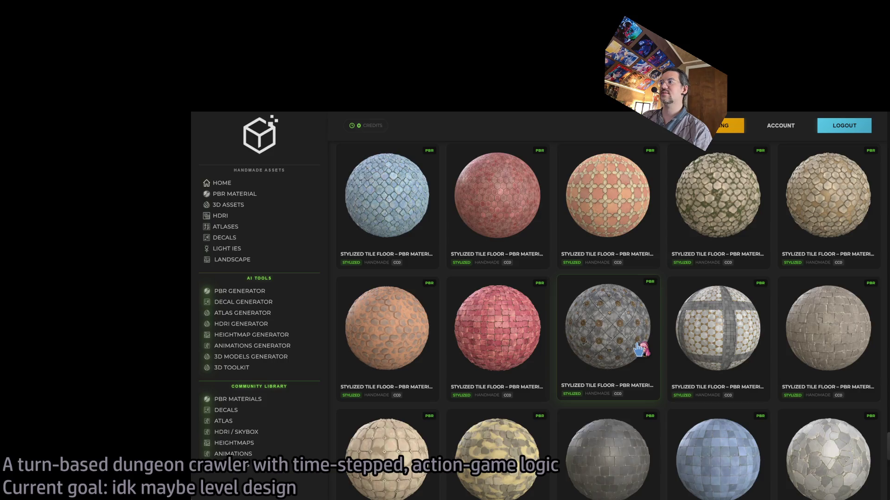
pyautogui.scroll(-2, 639, 352)
pyautogui.scroll(-4, 635, 354)
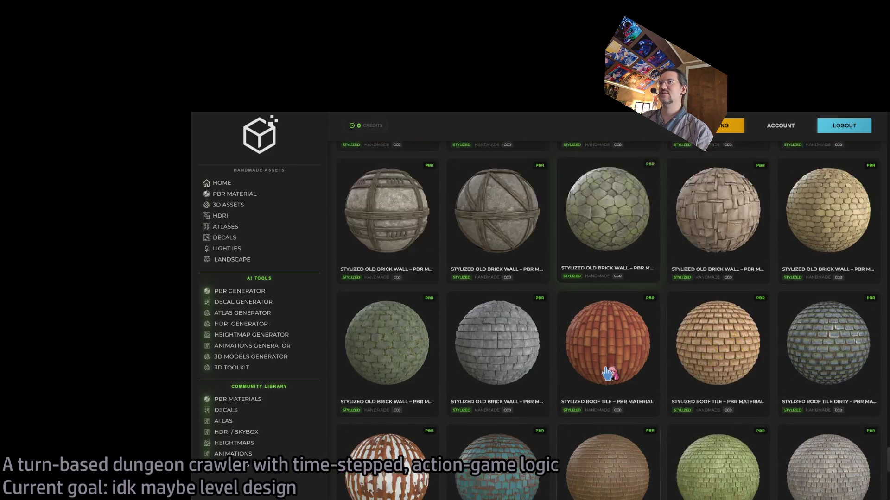
pyautogui.scroll(-5, 610, 373)
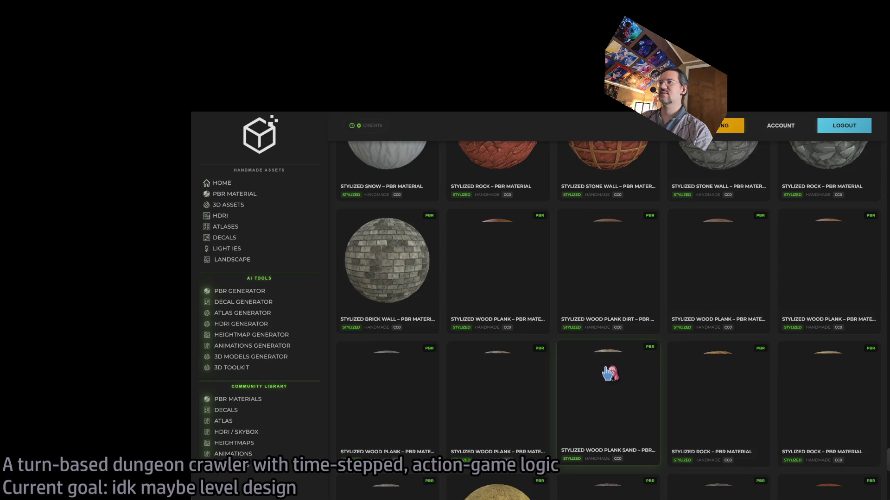
pyautogui.scroll(-3, 610, 373)
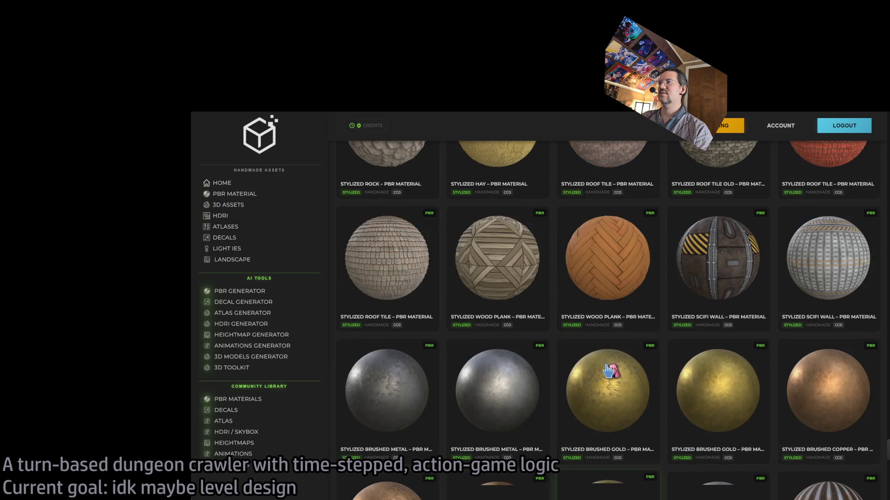
pyautogui.scroll(-5, 610, 371)
pyautogui.scroll(6, 609, 371)
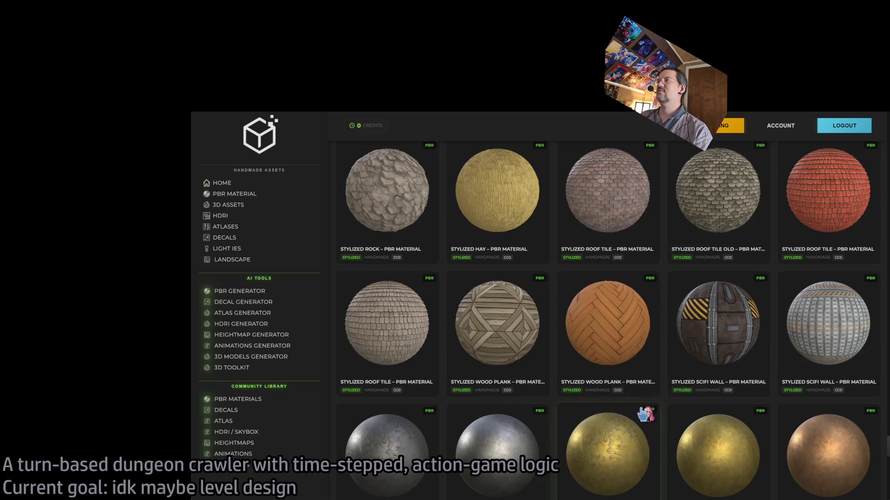
pyautogui.click(560, 393)
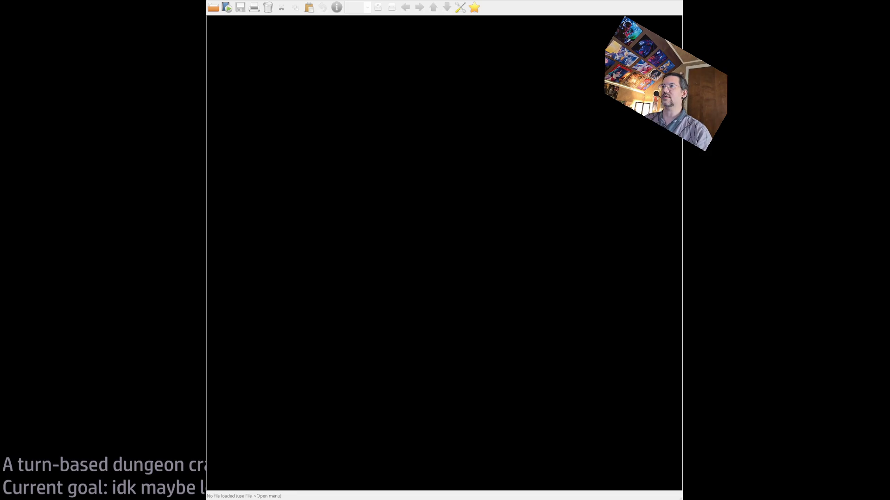
# Close the empty viewer window, browse the texture maps and delete the dark-on-grey image.
pyautogui.hotkey('alt', 'F4')
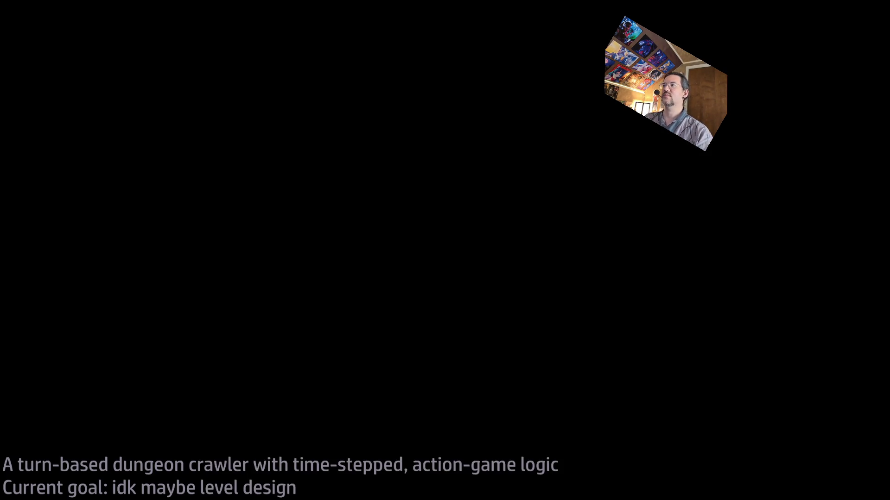
pyautogui.scroll(-1, 635, 352)
pyautogui.scroll(-1, 648, 341)
pyautogui.scroll(1, 650, 339)
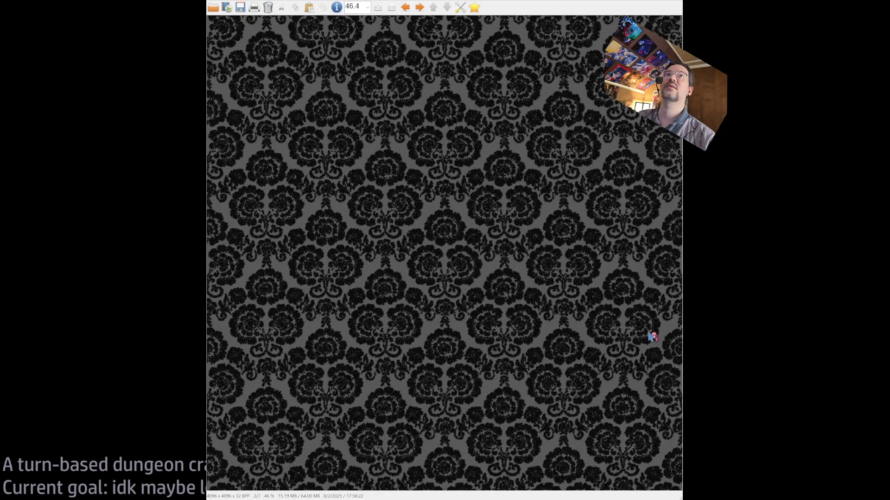
pyautogui.scroll(1, 667, 327)
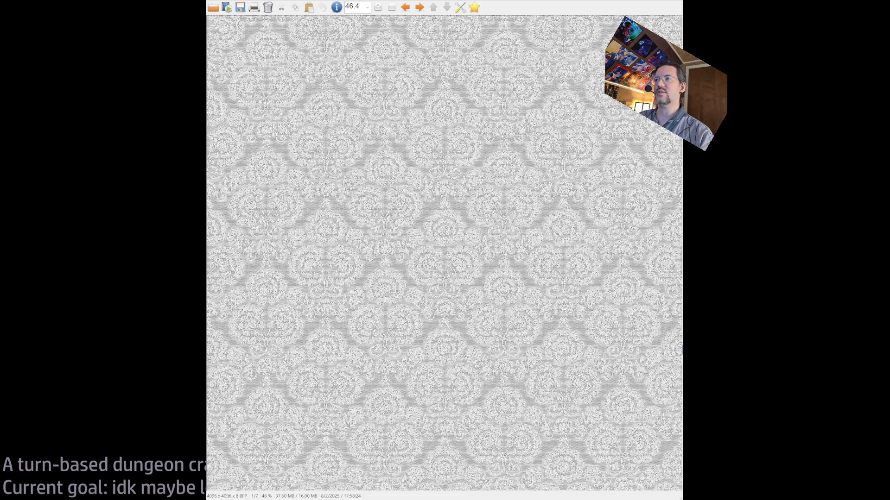
pyautogui.scroll(-1, 680, 347)
pyautogui.press('Delete')
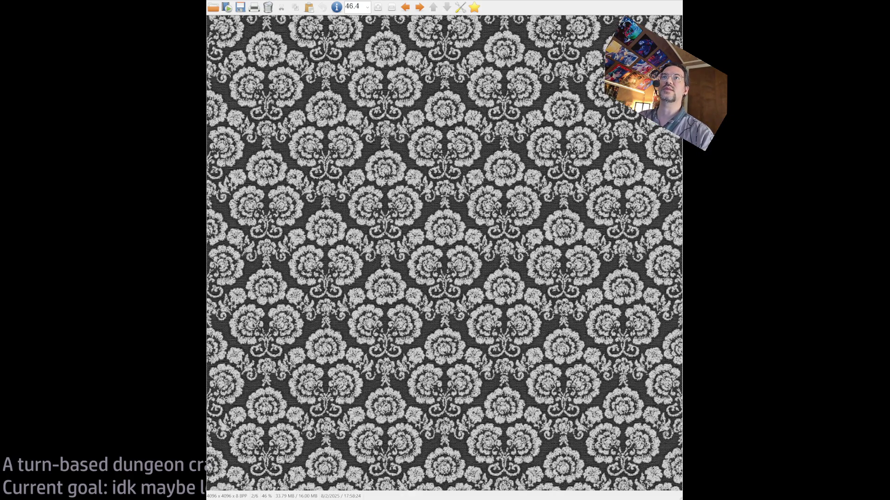
pyautogui.scroll(-1, 444, 254)
pyautogui.scroll(-3, 444, 253)
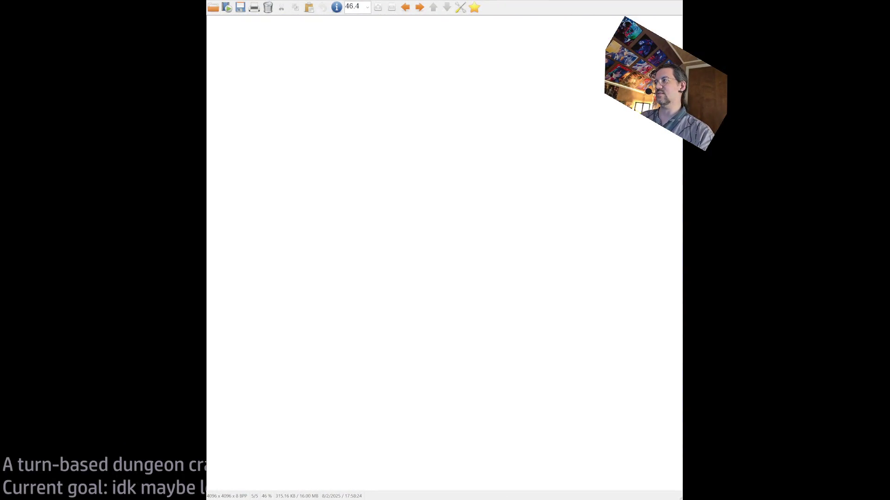
pyautogui.press('Escape')
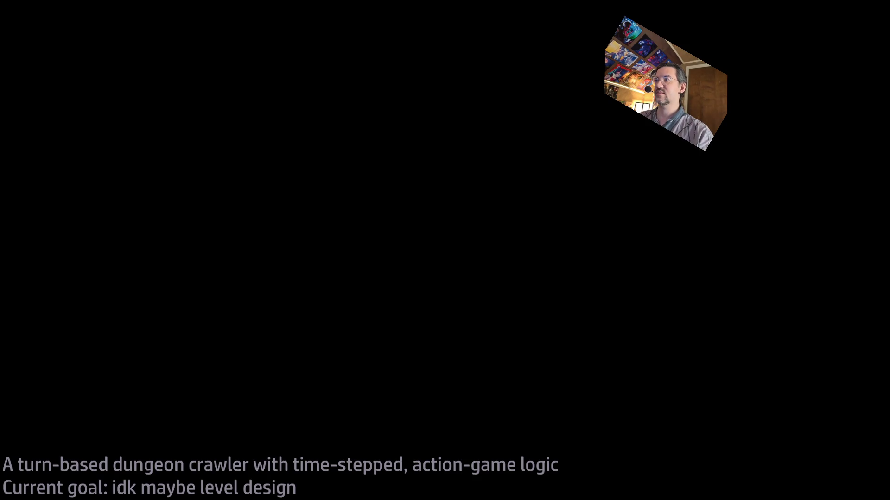
# Flip through the remaining damask and lace maps and normal maps, then close IrfanView.
pyautogui.scroll(-1, 562, 329)
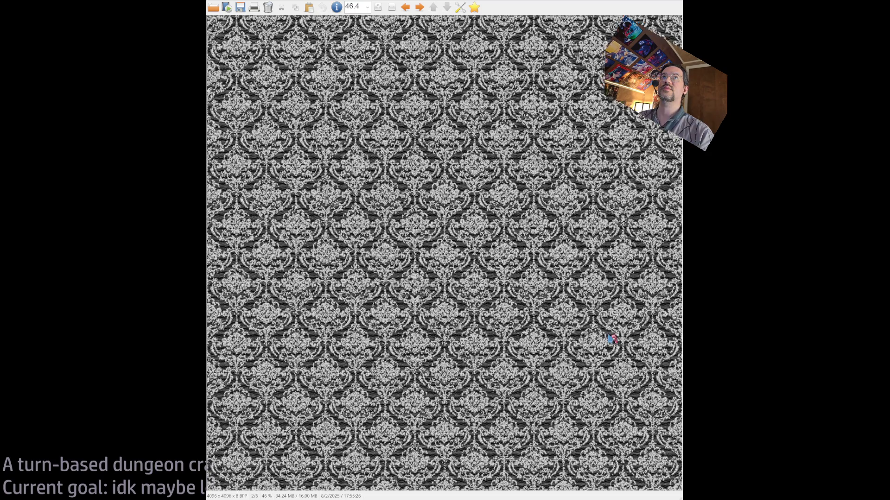
pyautogui.scroll(-3, 613, 339)
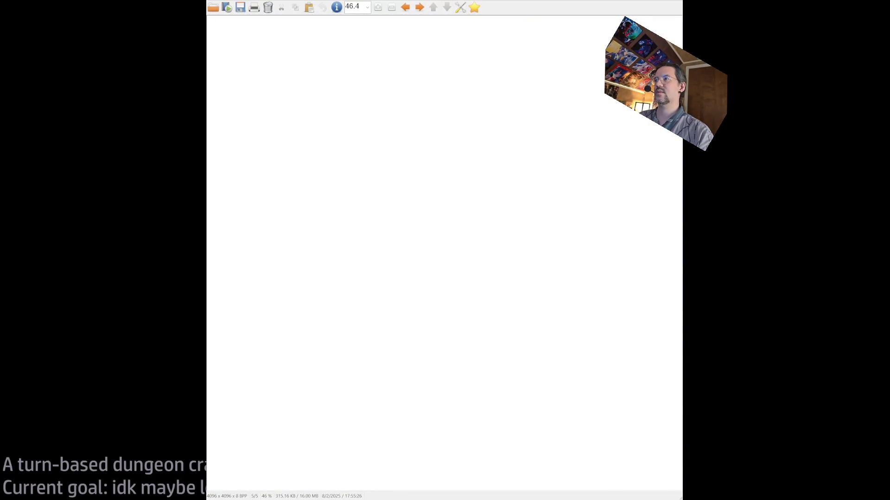
pyautogui.scroll(3, 593, 278)
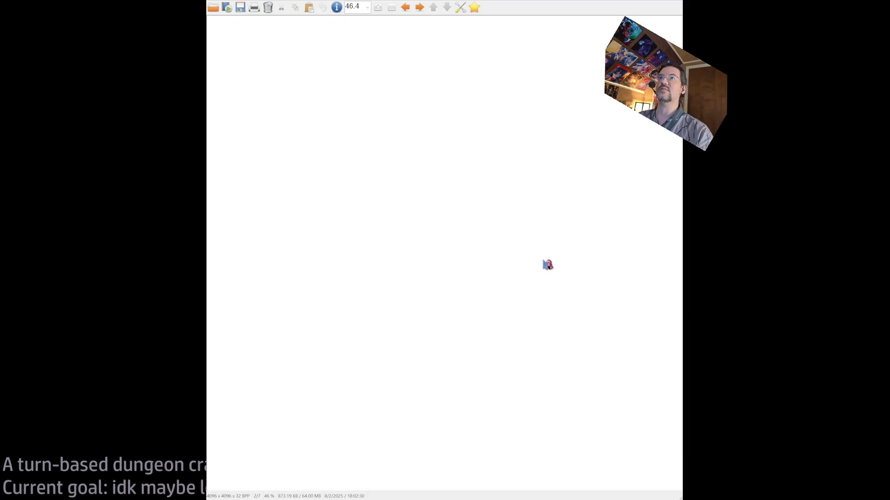
pyautogui.scroll(1, 543, 260)
pyautogui.scroll(5, 549, 265)
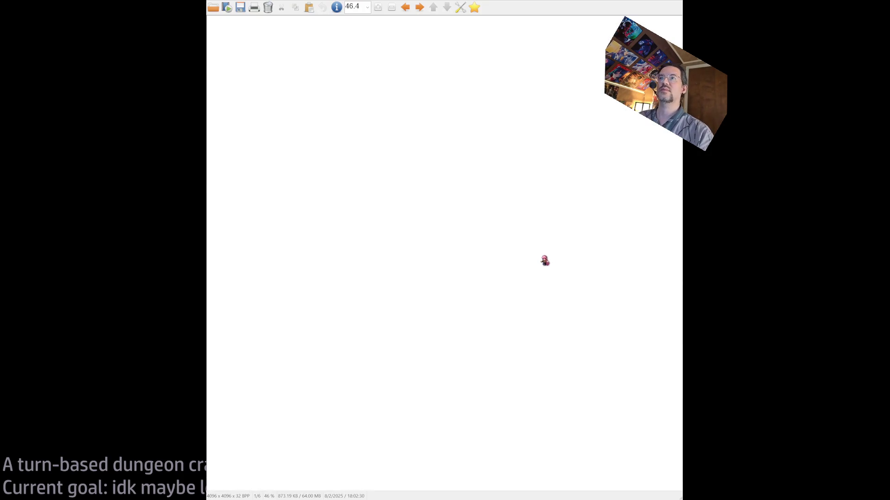
pyautogui.scroll(1, 549, 266)
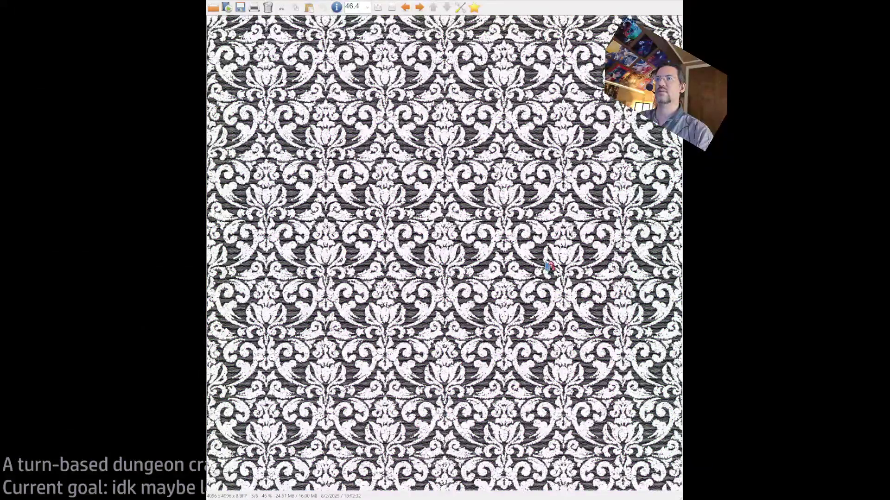
pyautogui.scroll(-1, 550, 265)
pyautogui.scroll(1, 551, 266)
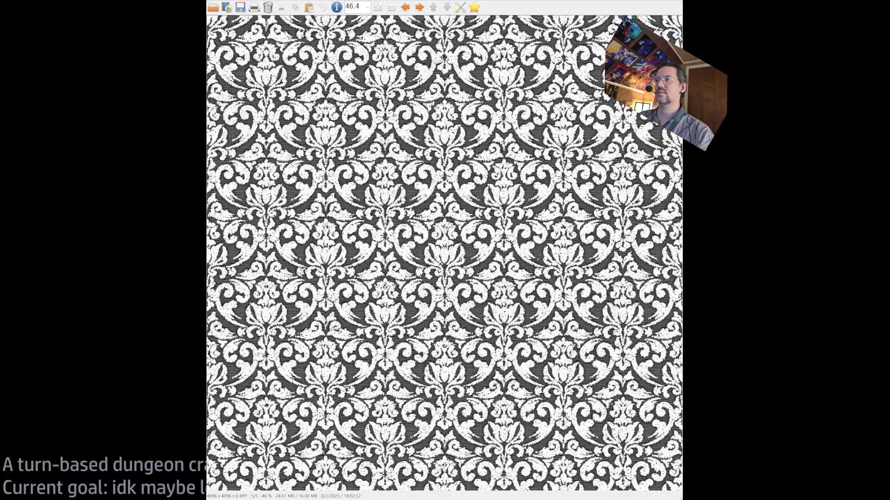
pyautogui.scroll(1, 516, 294)
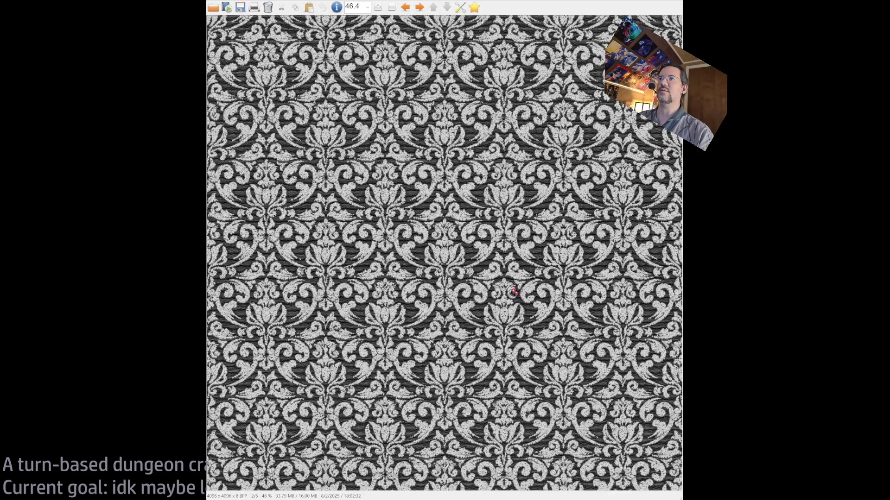
pyautogui.scroll(1, 519, 296)
pyautogui.scroll(-1, 519, 297)
pyautogui.scroll(-1, 520, 298)
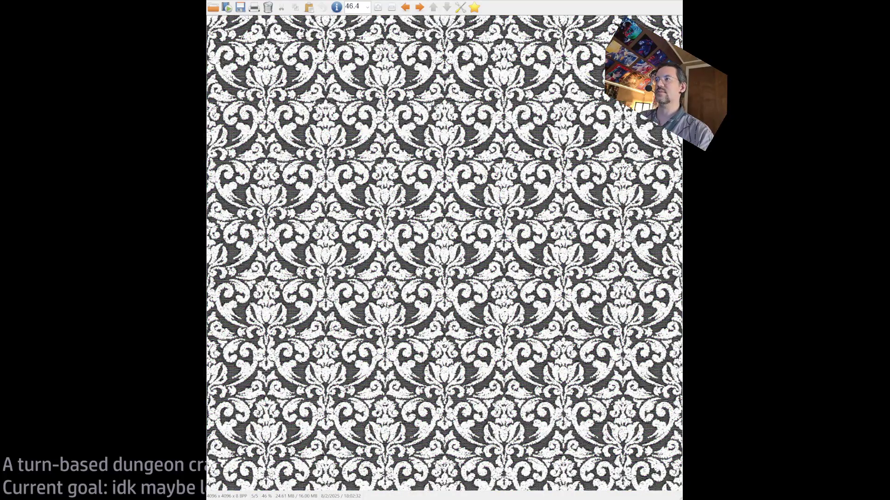
pyautogui.scroll(-1, 524, 338)
pyautogui.scroll(-1, 502, 280)
pyautogui.scroll(-1, 498, 277)
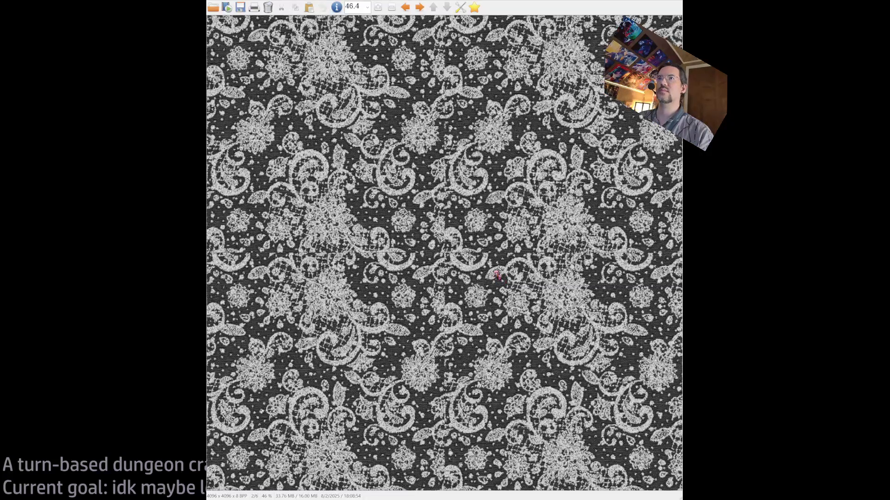
pyautogui.scroll(-1, 497, 276)
pyautogui.scroll(-1, 498, 276)
pyautogui.scroll(-1, 498, 277)
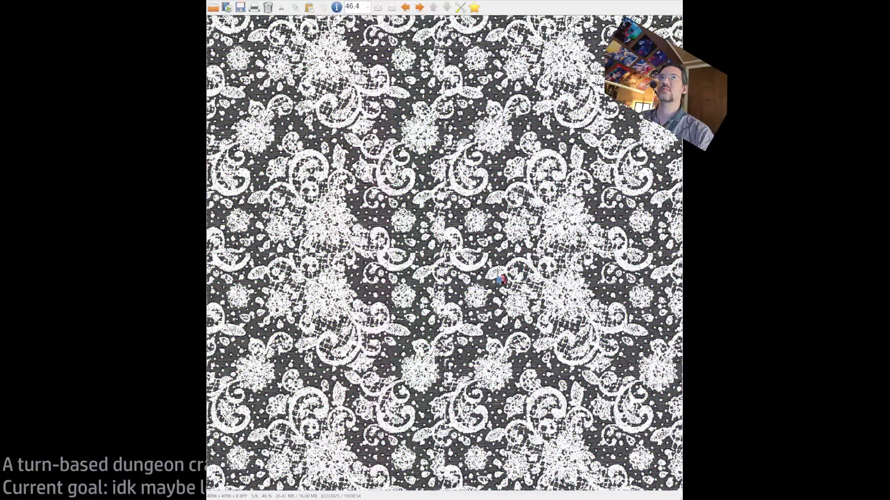
pyautogui.scroll(-1, 501, 279)
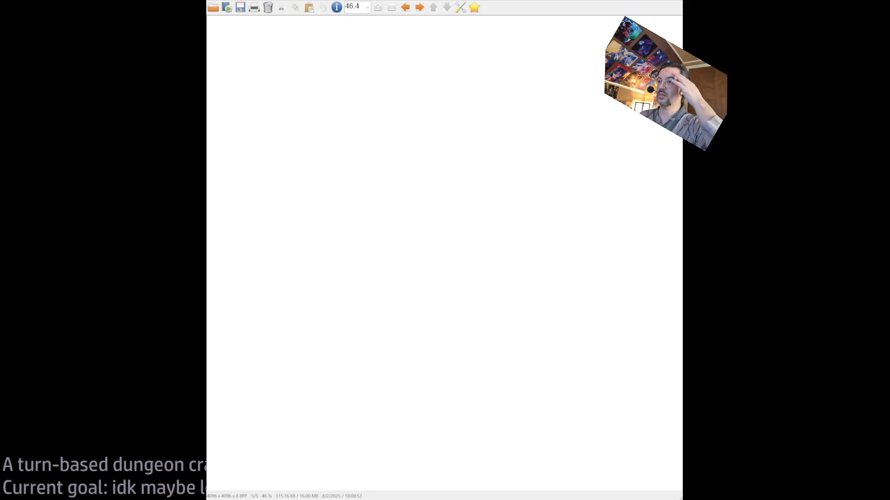
pyautogui.scroll(-3, 550, 336)
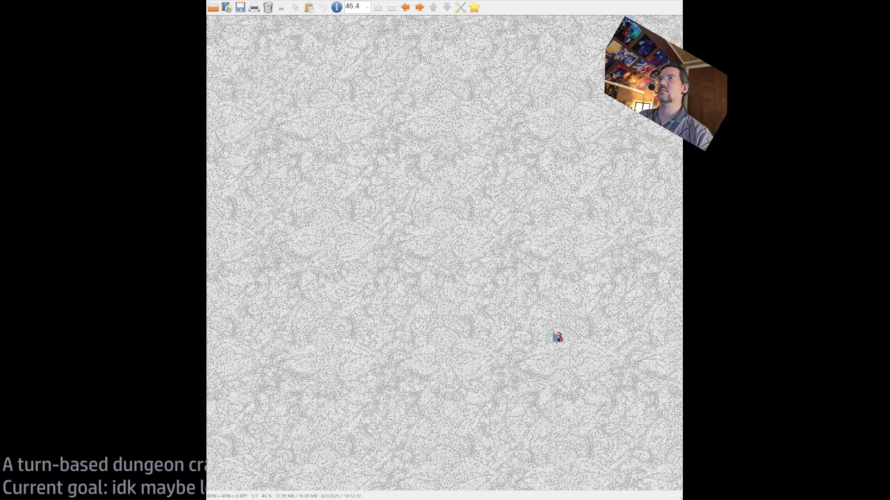
pyautogui.scroll(-3, 550, 335)
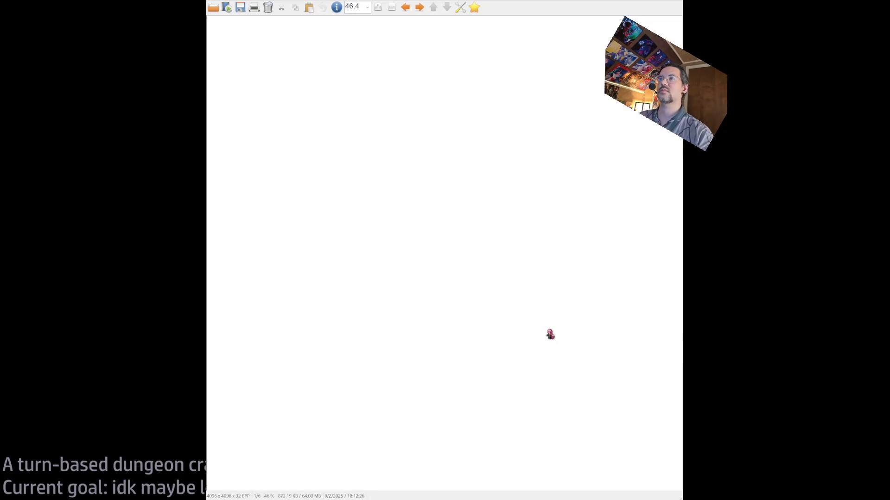
pyautogui.scroll(-2, 550, 335)
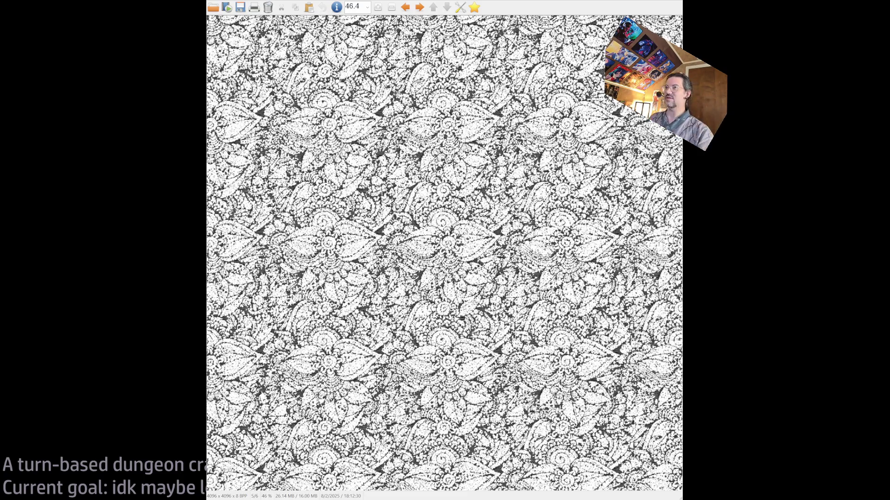
pyautogui.scroll(-1, 602, 292)
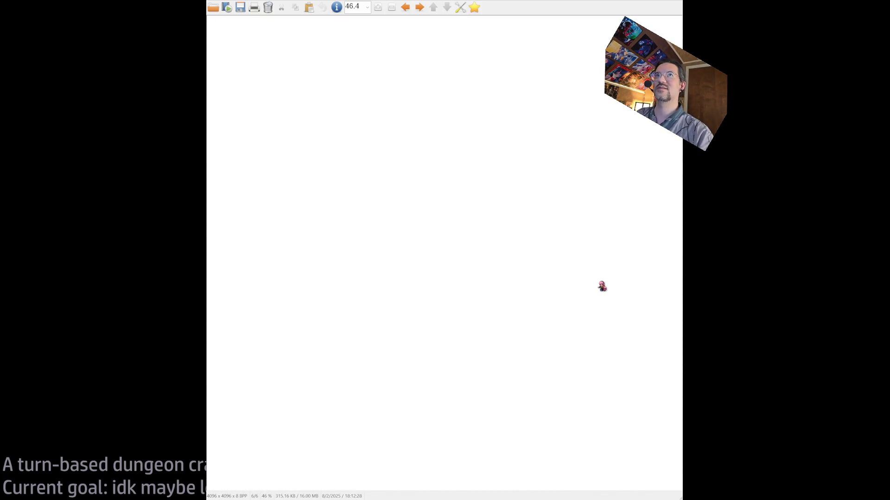
pyautogui.scroll(1, 592, 298)
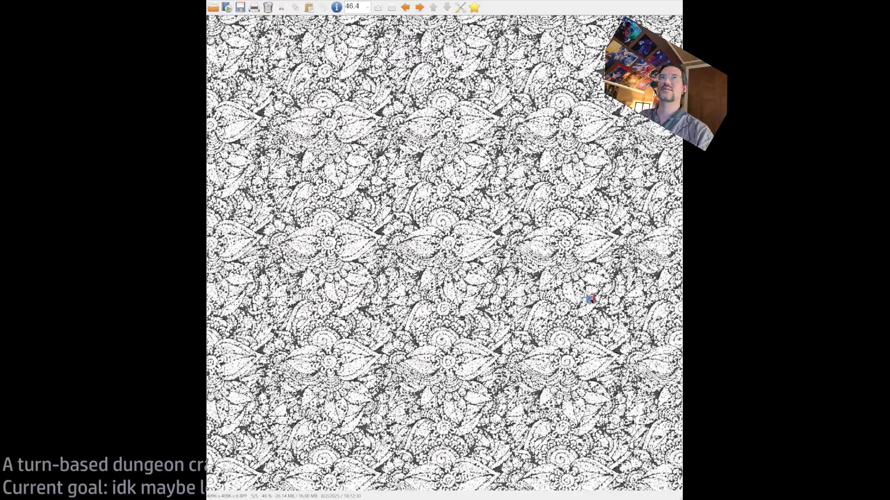
pyautogui.scroll(2, 592, 298)
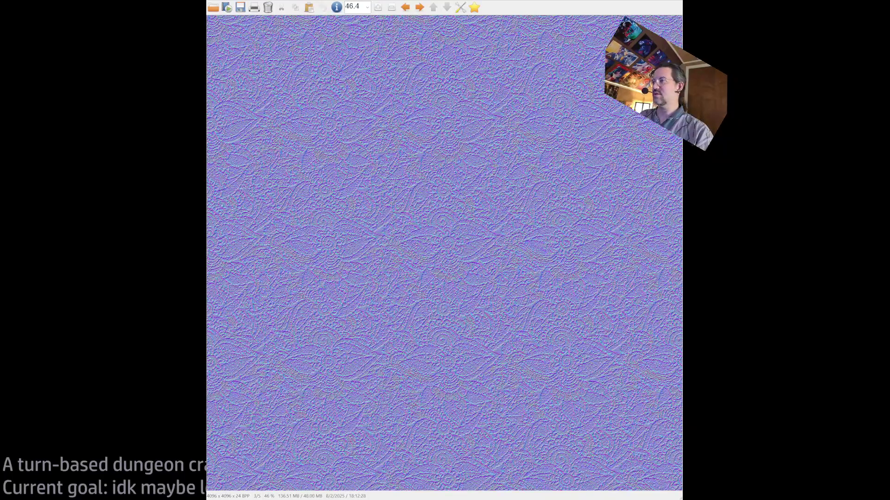
pyautogui.press('Escape')
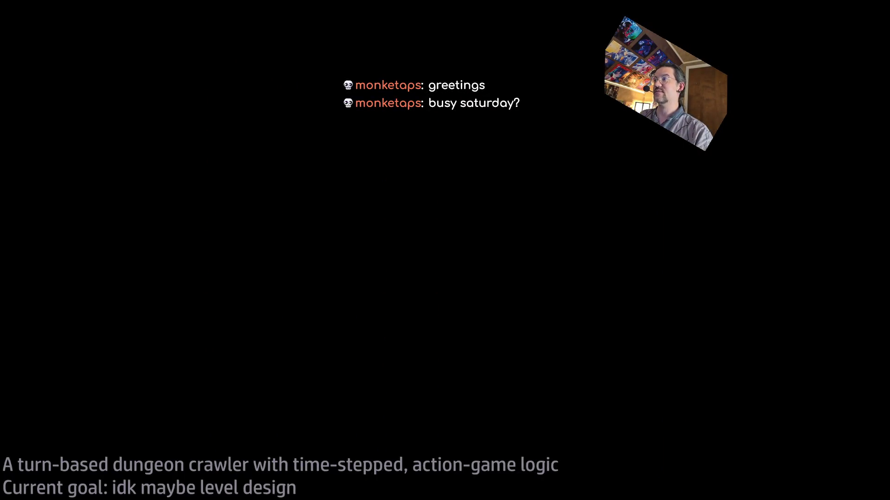
# Glance through a lace texture, then expand YouTube Music's now-playing view with the Up Next queue.
pyautogui.doubleClick(493, 318)
pyautogui.scroll(-3, 498, 323)
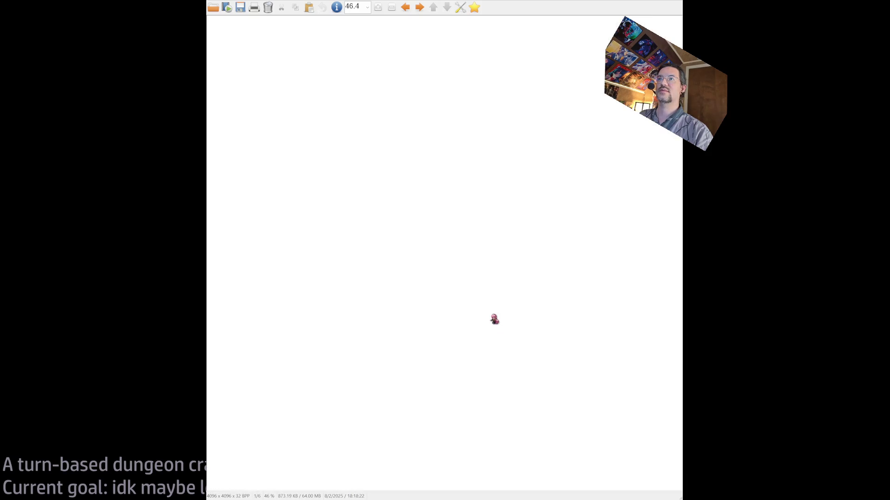
pyautogui.scroll(-3, 498, 321)
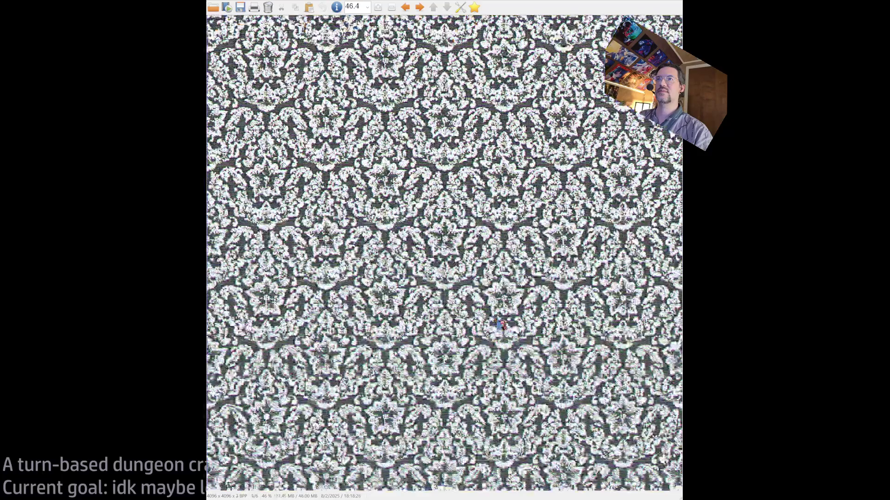
pyautogui.scroll(-4, 498, 323)
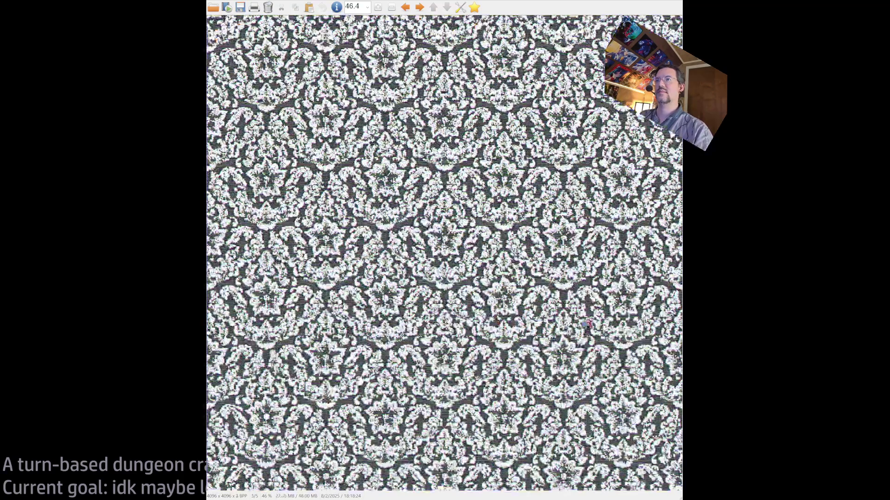
pyautogui.press('Escape')
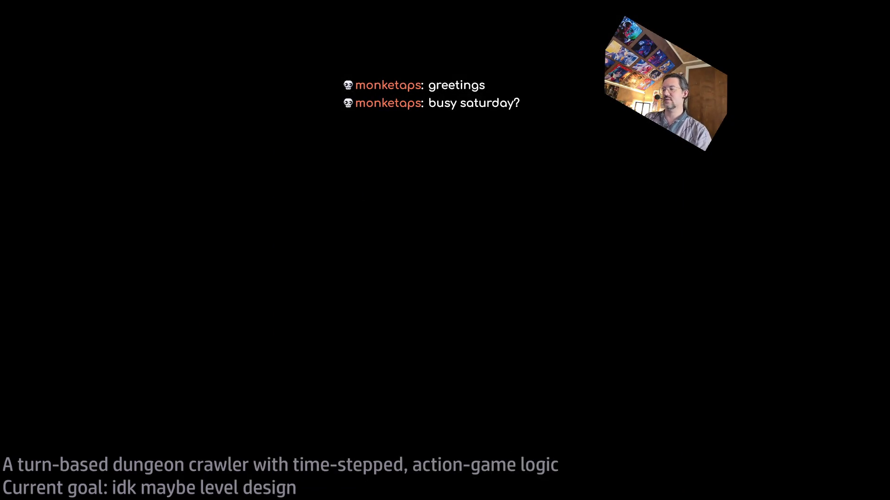
pyautogui.hotkey('alt', 'Tab')
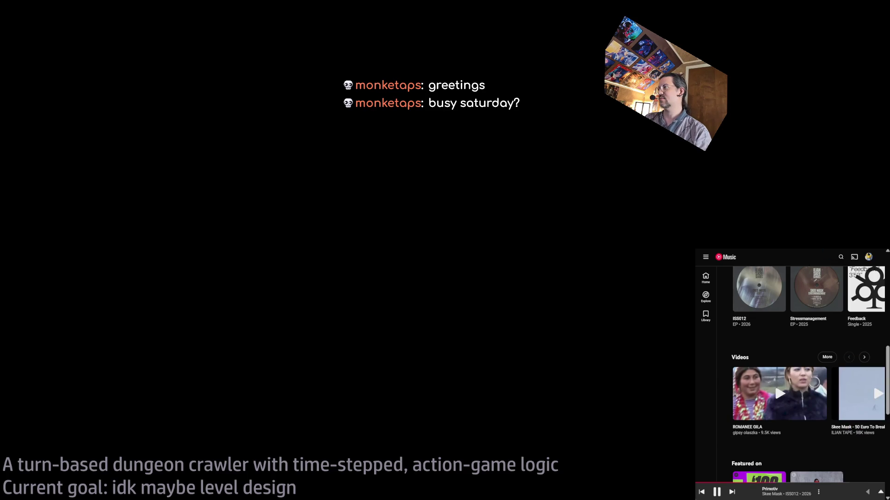
pyautogui.click(855, 494)
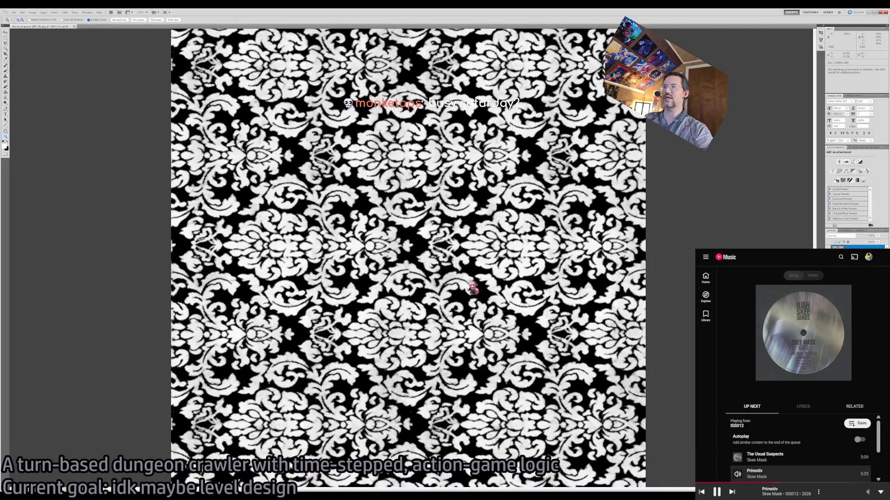
# Close the damask document, skip ahead, and open the white floral damask map in Photoshop via Shift+E.
pyautogui.hotkey('ctrl', 'w')
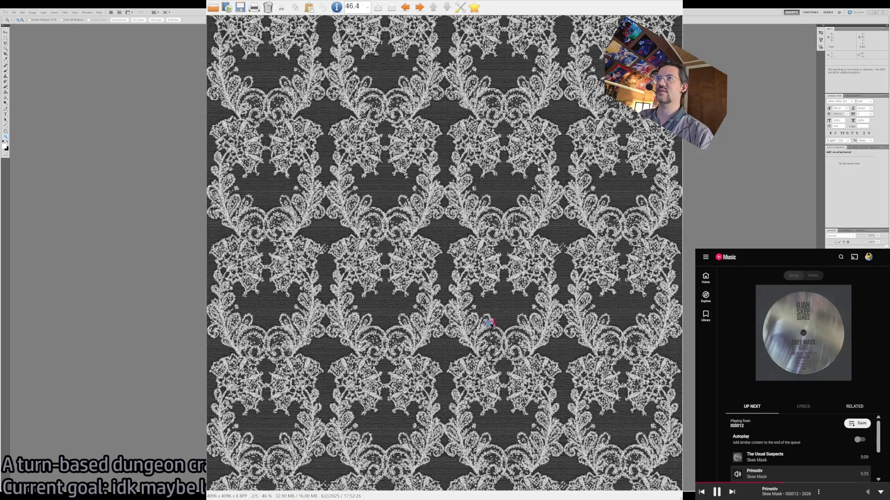
pyautogui.press('Escape')
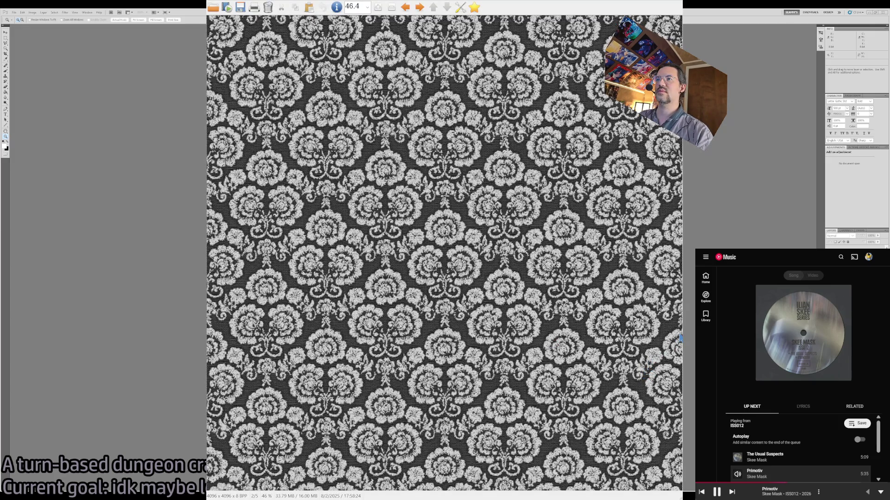
pyautogui.press('Escape')
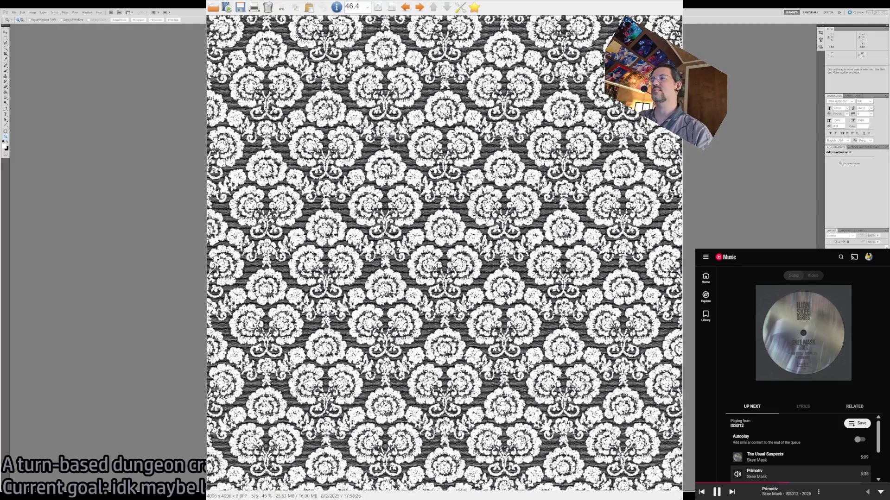
pyautogui.hotkey('shift', 'e')
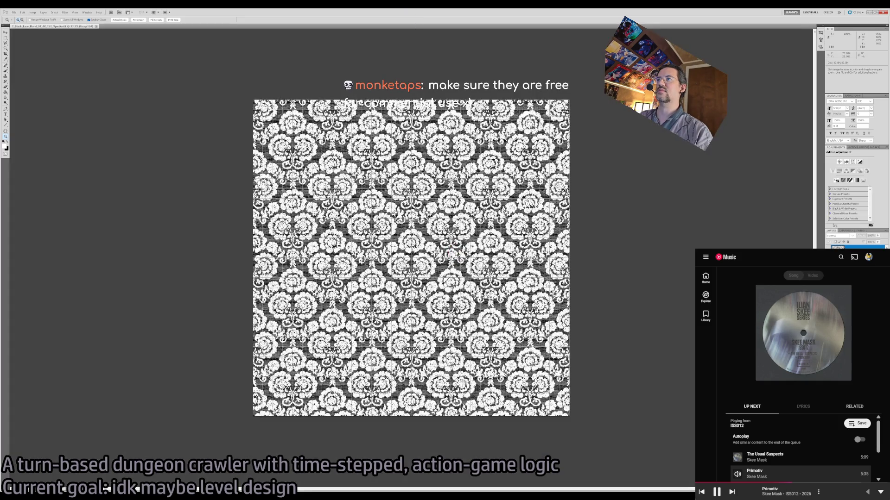
pyautogui.click(398, 222)
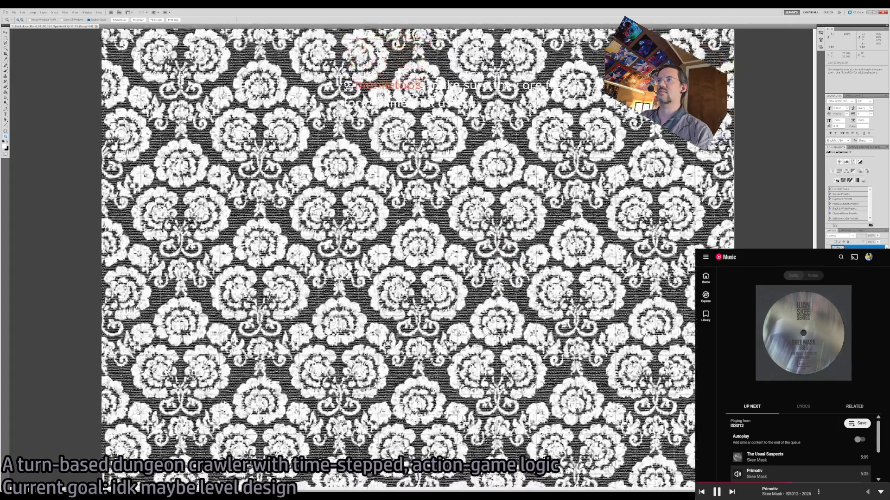
# Zoom back out, highlight the White Lace Floral free-commercial-use licence line, and bring up YouTube Music.
pyautogui.keyDown('alt'); pyautogui.click(398, 222); pyautogui.keyUp('alt')
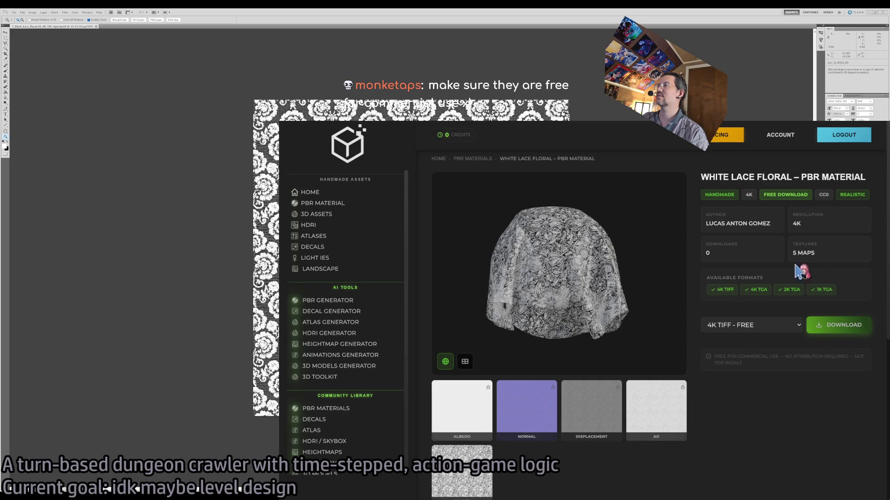
pyautogui.tripleClick(769, 365)
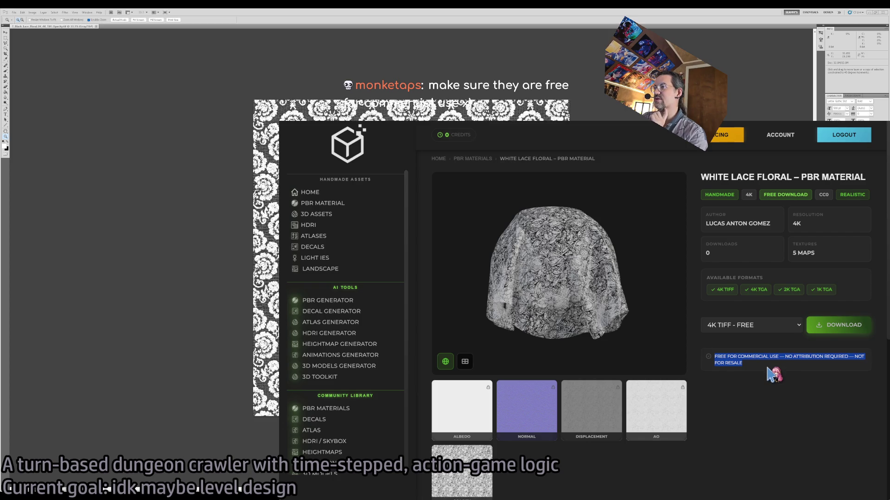
pyautogui.hotkey('alt', 'Tab')
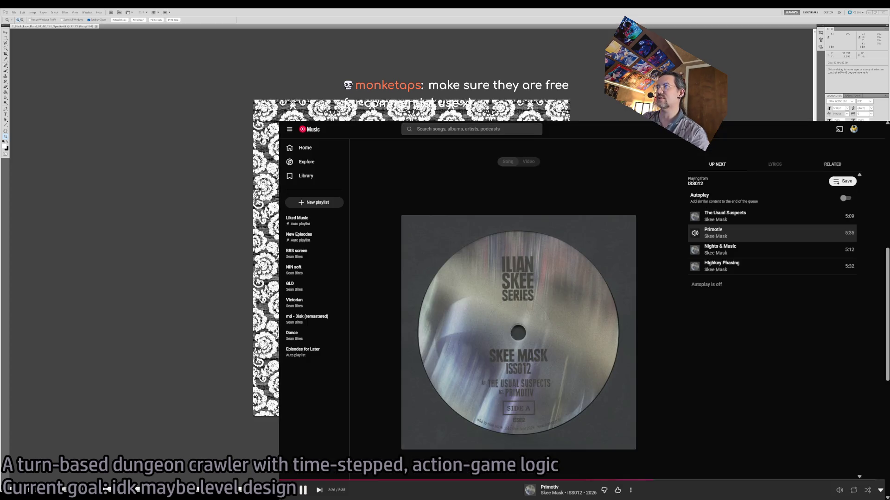
# Return to Photoshop showing the white floral damask texture as a single-layer document.
pyautogui.hotkey('alt', 'Tab')
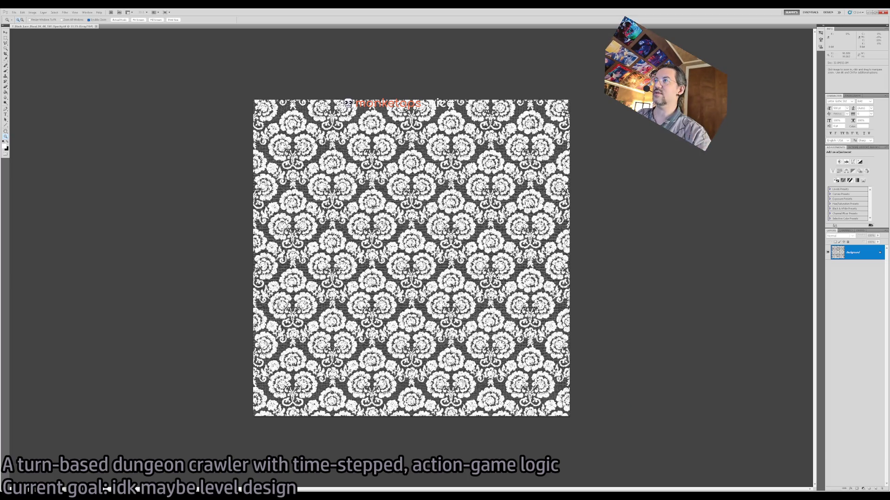
# With the Magic Wand and Contiguous unchecked, select all black mesh holes in the lace.
pyautogui.moveTo(436, 209); pyautogui.dragTo(436, 209)
pyautogui.click(436, 208)
pyautogui.moveTo(463, 243); pyautogui.dragTo(456, 267)
pyautogui.click(456, 268)
pyautogui.press('w')
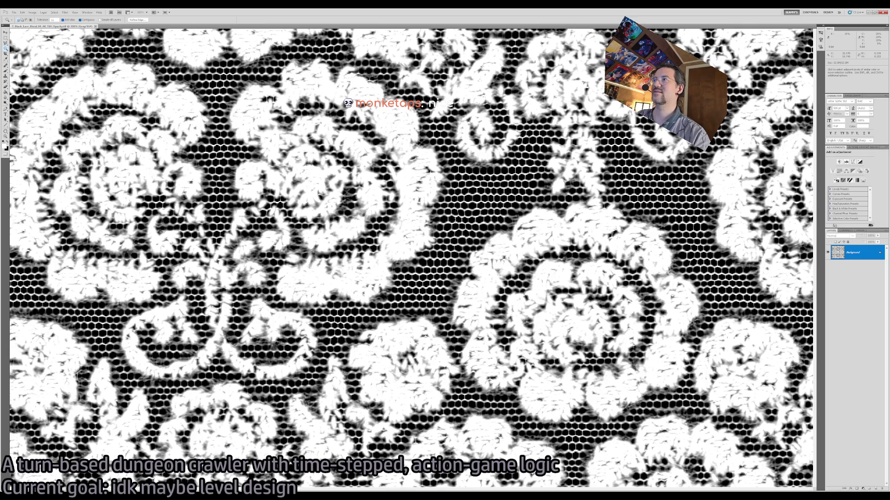
pyautogui.click(81, 20)
pyautogui.click(465, 221)
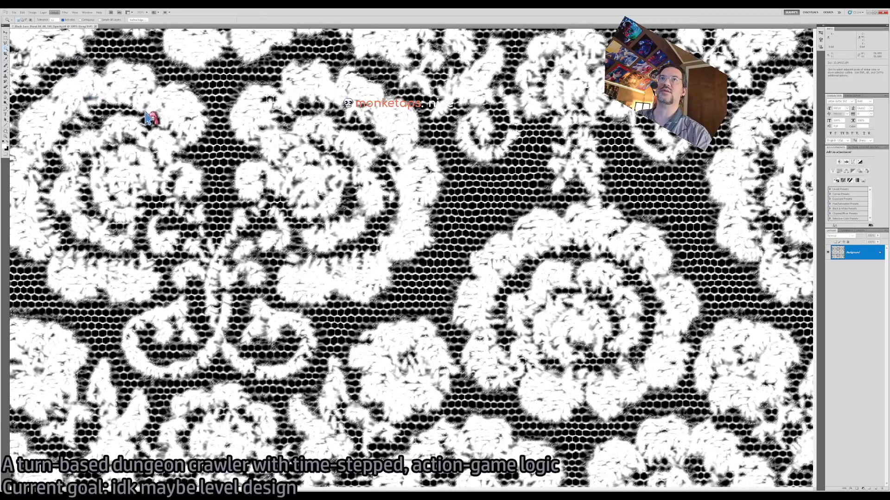
pyautogui.press('z')
pyautogui.hotkey('ctrl', '-')
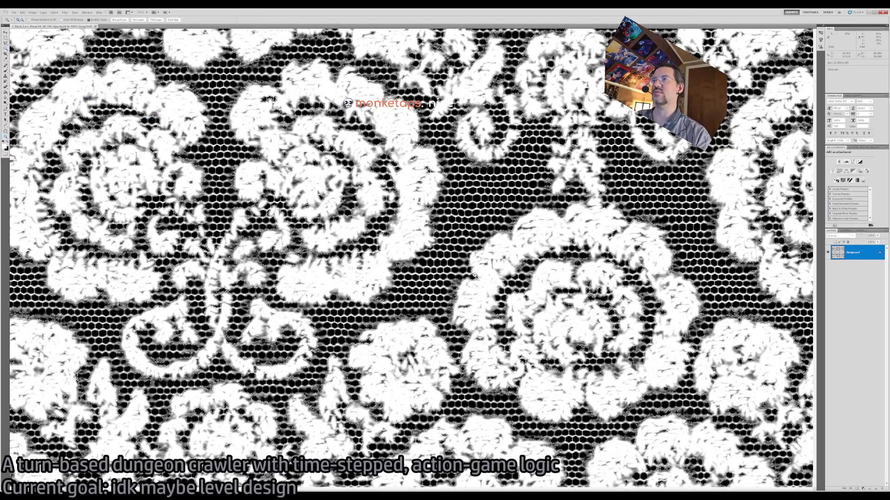
# Fill the mesh selection with black on a new layer, compare the result, and merge it down.
pyautogui.hotkey('ctrl', '-')
pyautogui.hotkey('ctrl', 'j')
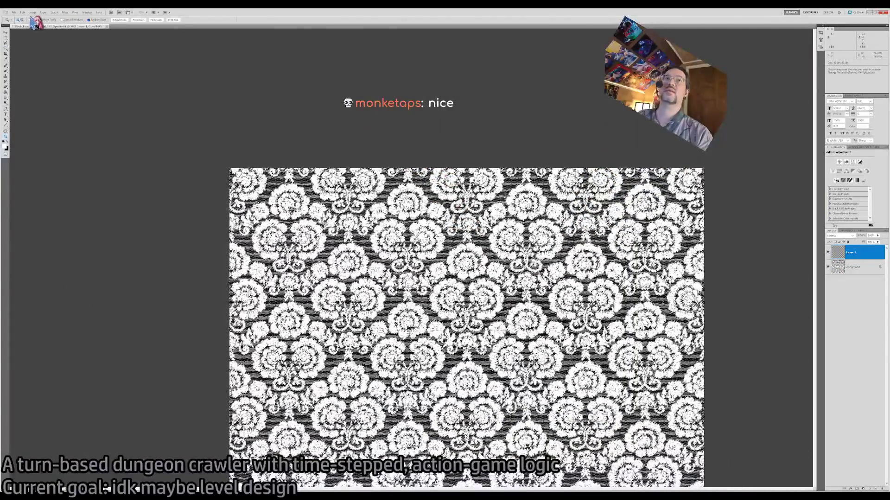
pyautogui.press('f')
pyautogui.press('Tab')
pyautogui.press('f')
pyautogui.press('Tab')
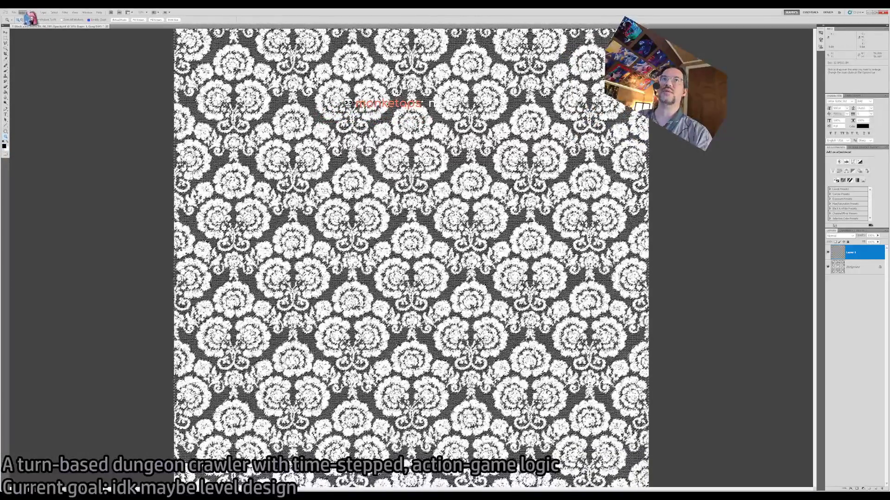
pyautogui.hotkey('ctrl', 'z')
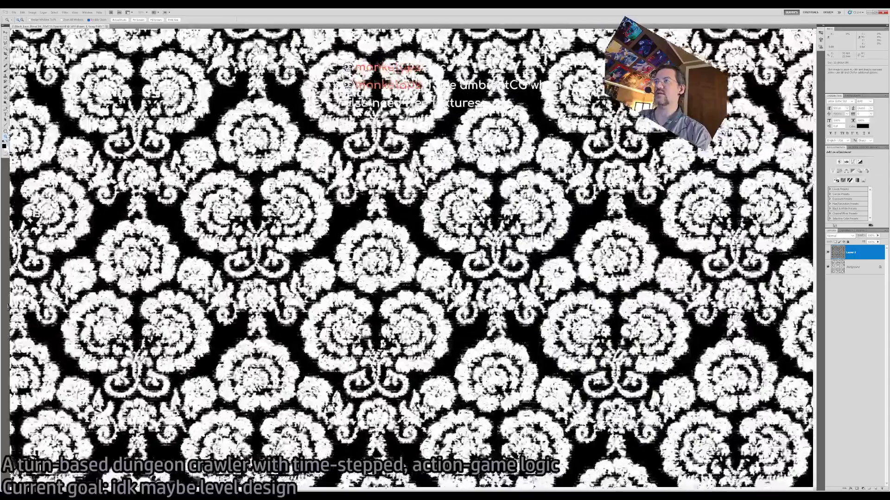
pyautogui.click(448, 227)
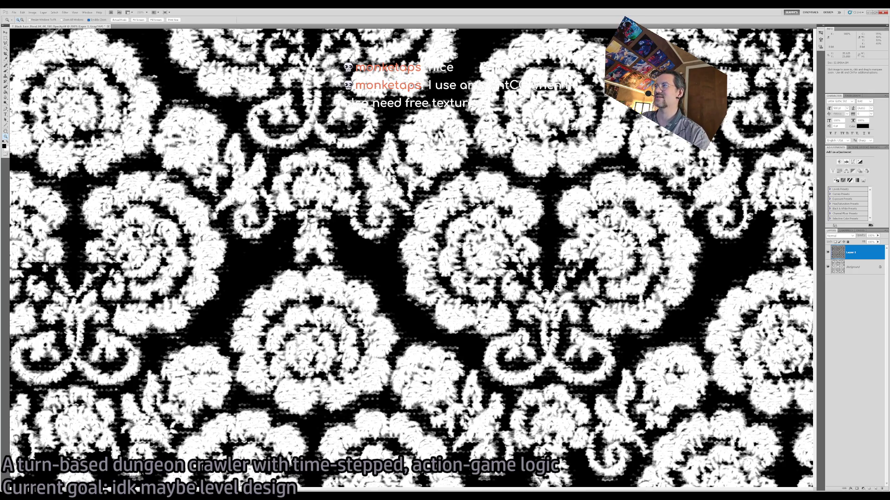
pyautogui.moveTo(557, 287); pyautogui.dragTo(551, 265)
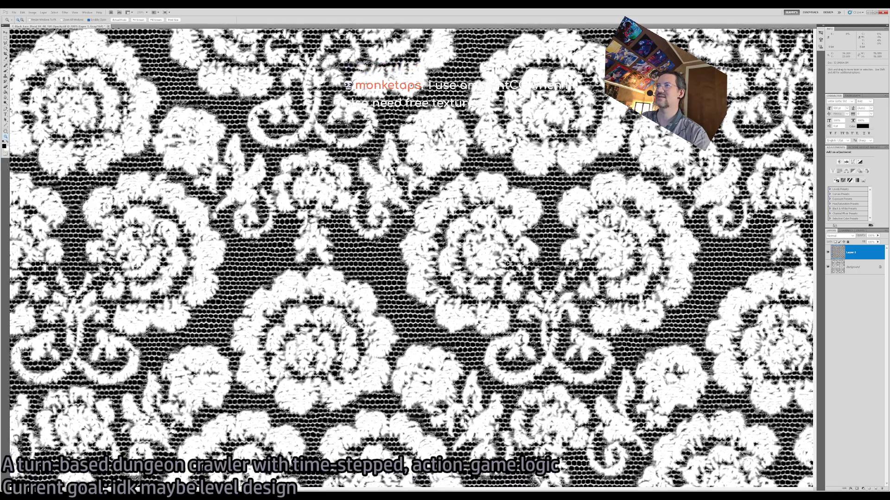
pyautogui.hotkey('shift', 'Left')
pyautogui.hotkey('shift', 'Right')
pyautogui.hotkey('shift', 'Left')
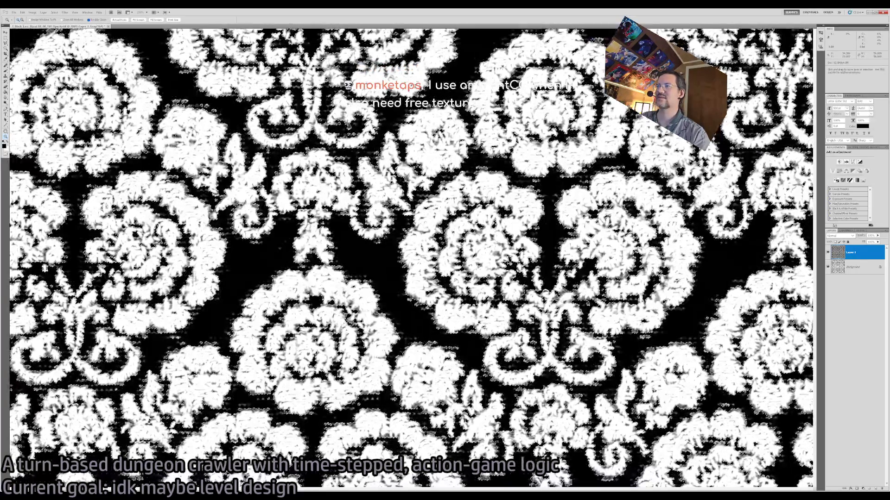
pyautogui.hotkey('shift', 'Right')
pyautogui.hotkey('ctrl', 'e')
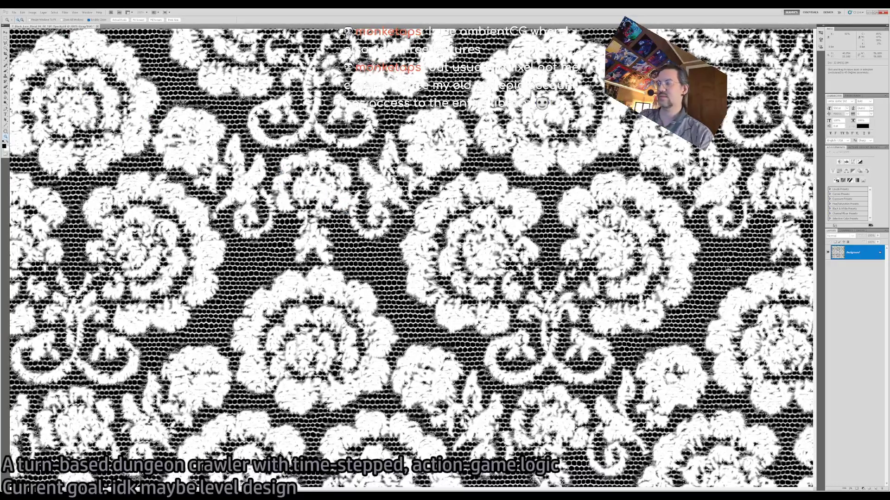
# Add another new layer, refill the mesh with solid black, and inspect the lace at several zooms.
pyautogui.hotkey('ctrl', 'shift', 'alt', 'n')
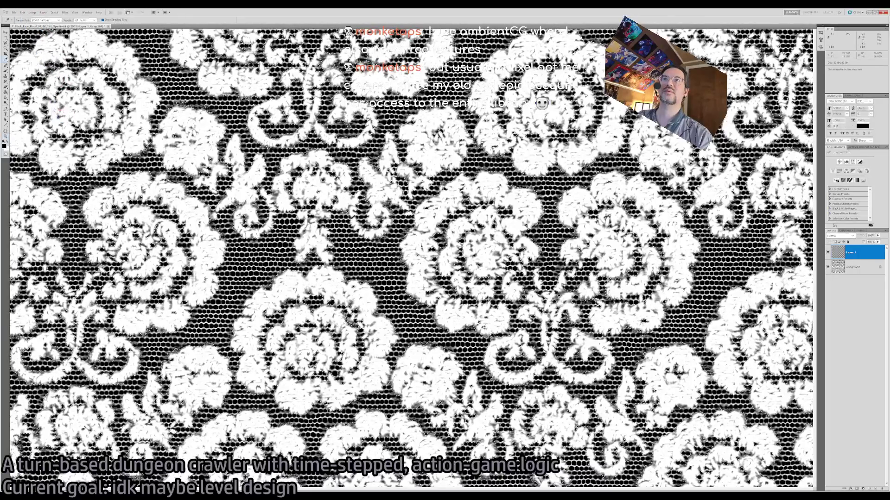
pyautogui.hotkey('ctrl', 'shift', 'alt', 'e')
pyautogui.hotkey('ctrl', 'f')
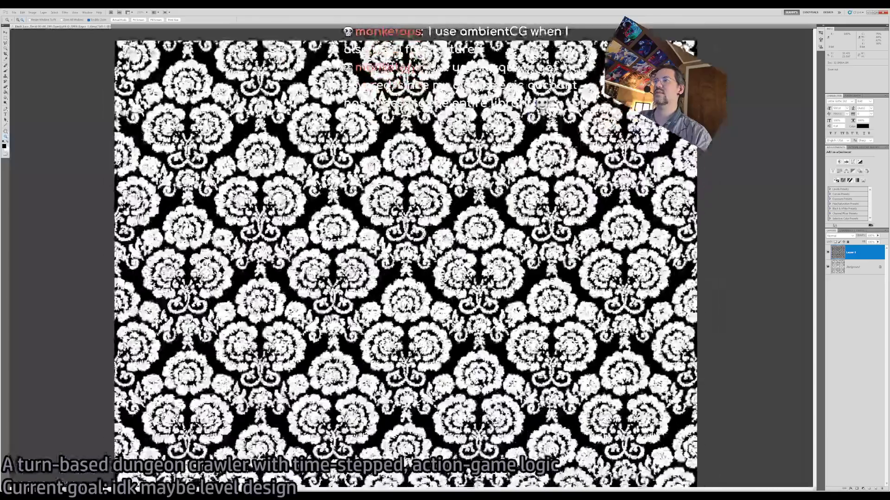
pyautogui.hotkey('ctrl', '-')
pyautogui.click(445, 239)
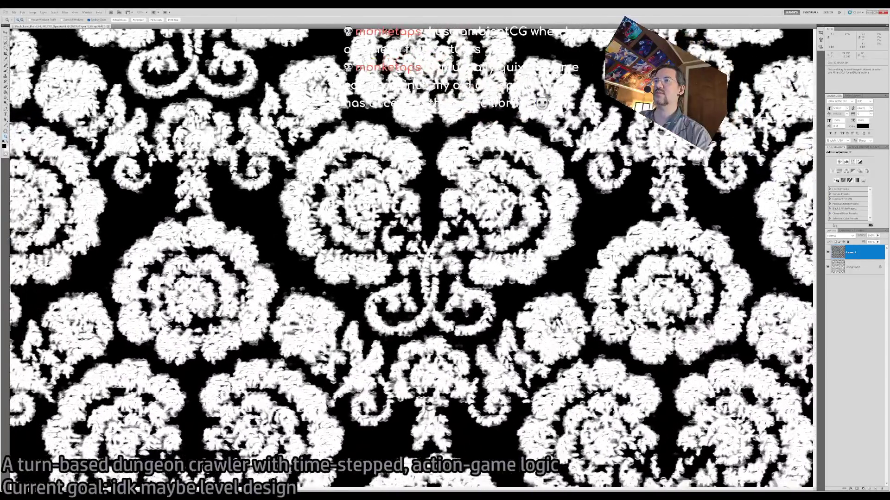
pyautogui.moveTo(457, 277); pyautogui.dragTo(420, 267)
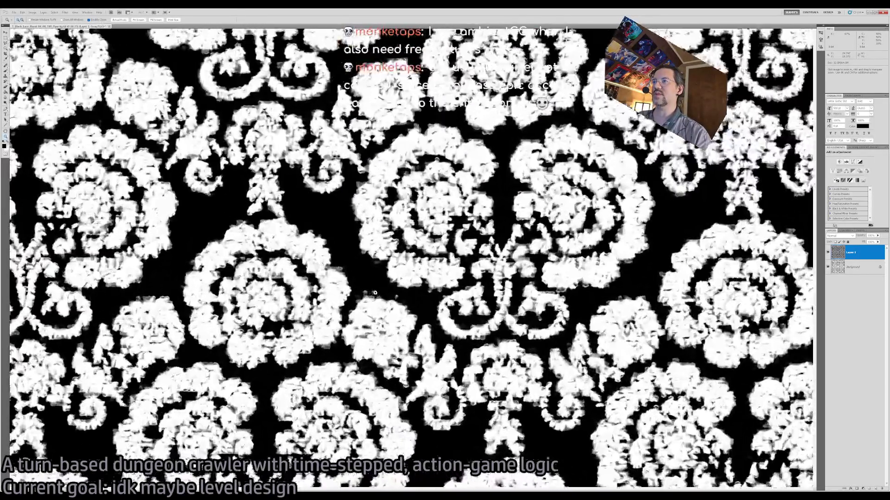
pyautogui.click(375, 293)
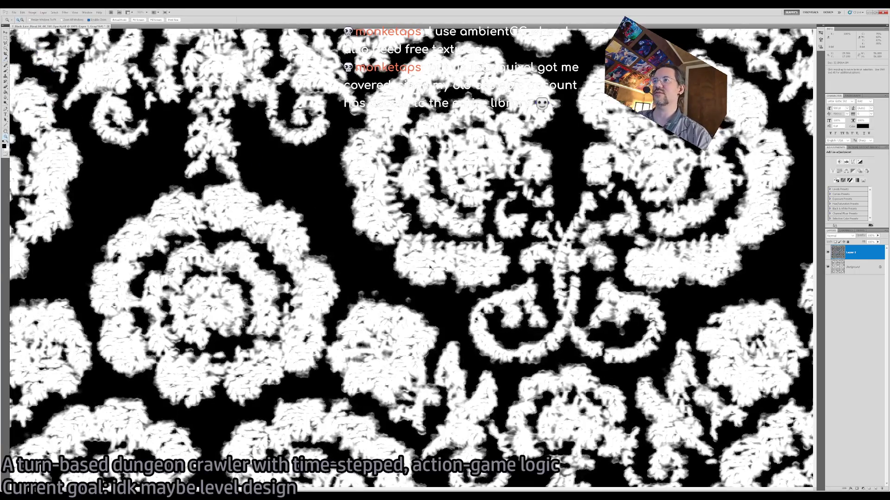
pyautogui.keyDown('alt'); pyautogui.click(416, 302); pyautogui.keyUp('alt')
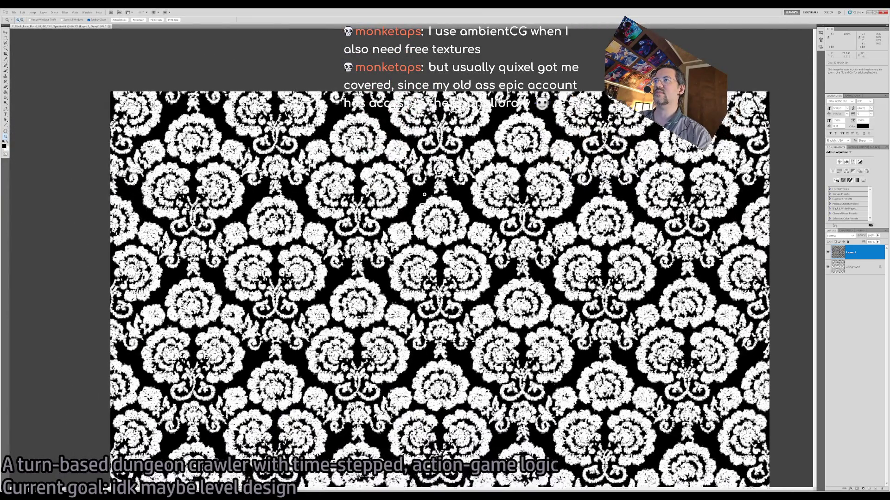
pyautogui.click(336, 78)
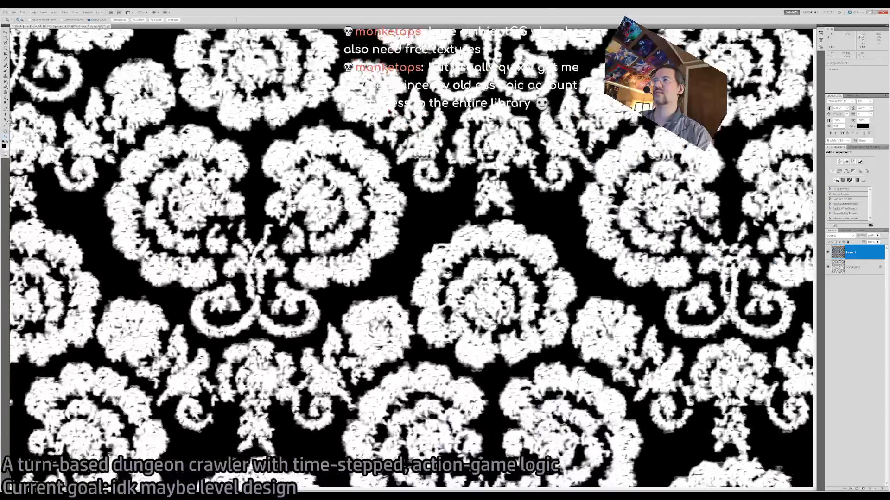
pyautogui.keyDown('alt'); pyautogui.click(335, 78); pyautogui.keyUp('alt')
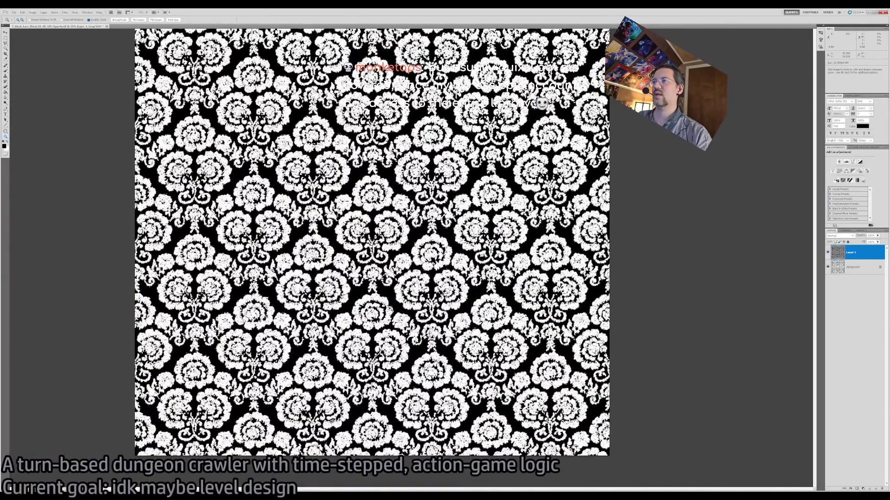
pyautogui.moveTo(370, 308); pyautogui.dragTo(389, 309)
pyautogui.keyDown('alt'); pyautogui.click(389, 309); pyautogui.keyUp('alt')
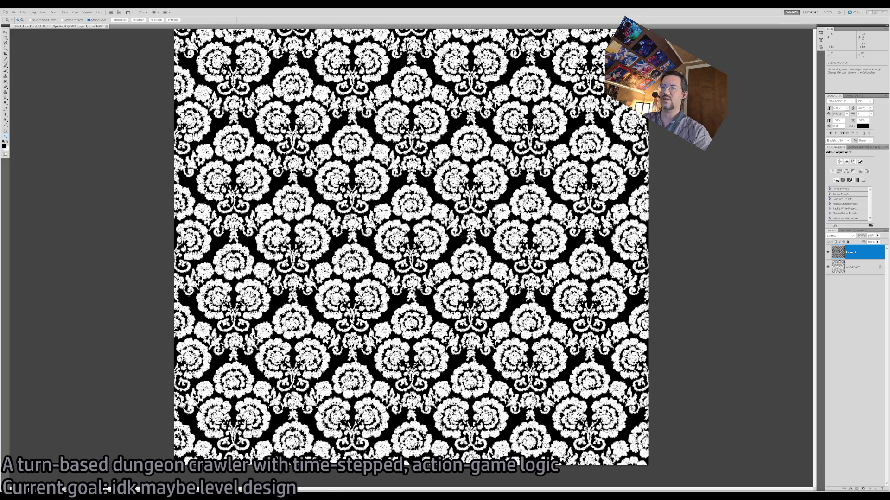
# Search ambientCG for 'floral' and 'flower', view Flower Set 001, then return to the results.
pyautogui.hotkey('alt', 'Tab')
pyautogui.hotkey('ctrl', 't')
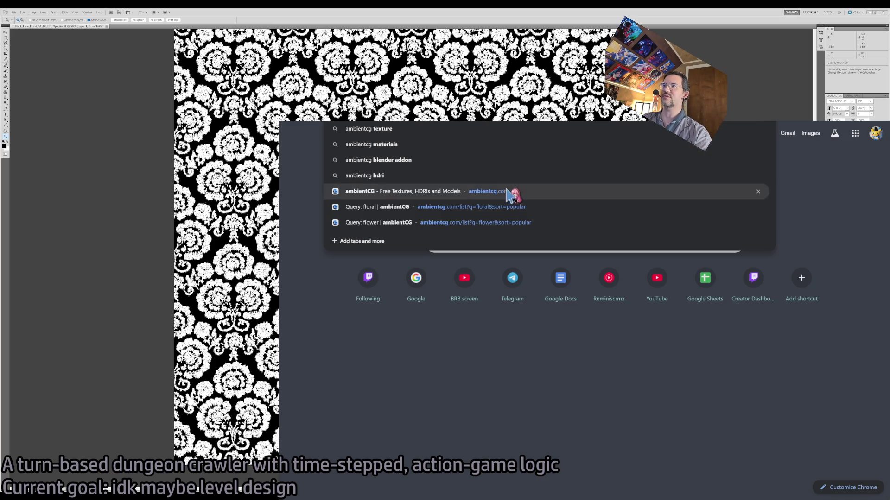
pyautogui.click(507, 192)
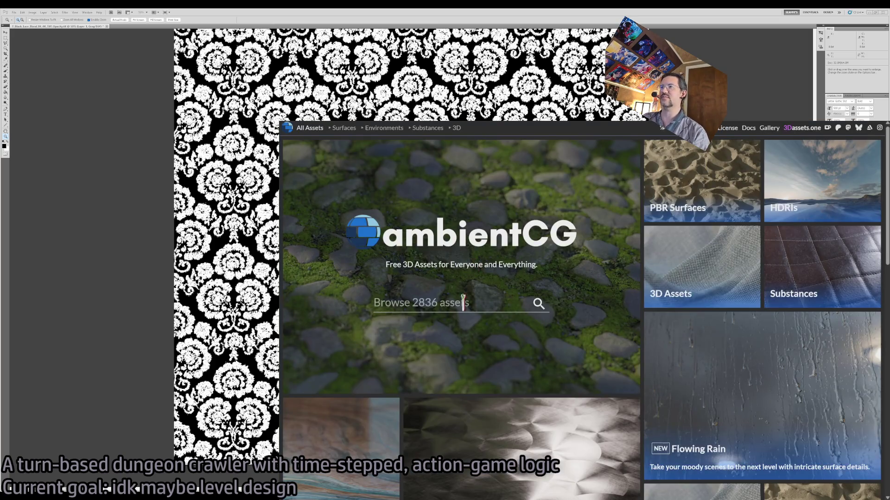
pyautogui.click(472, 303)
pyautogui.write('flor')
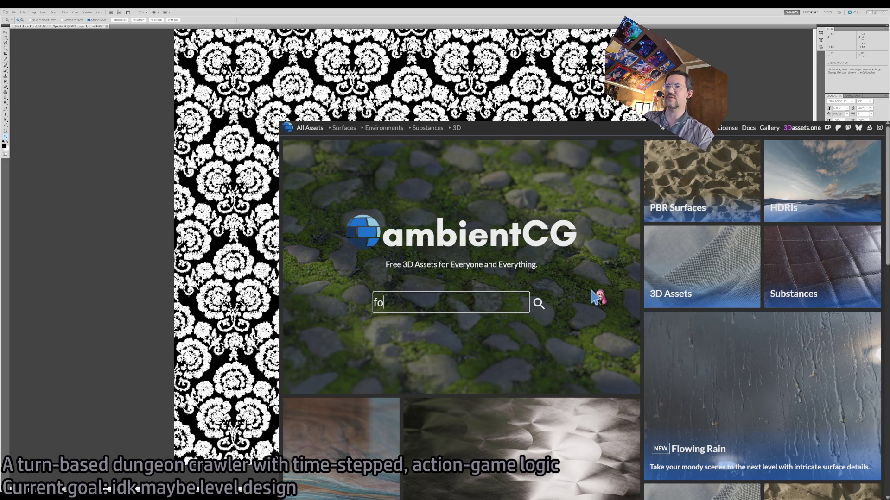
pyautogui.write('al')
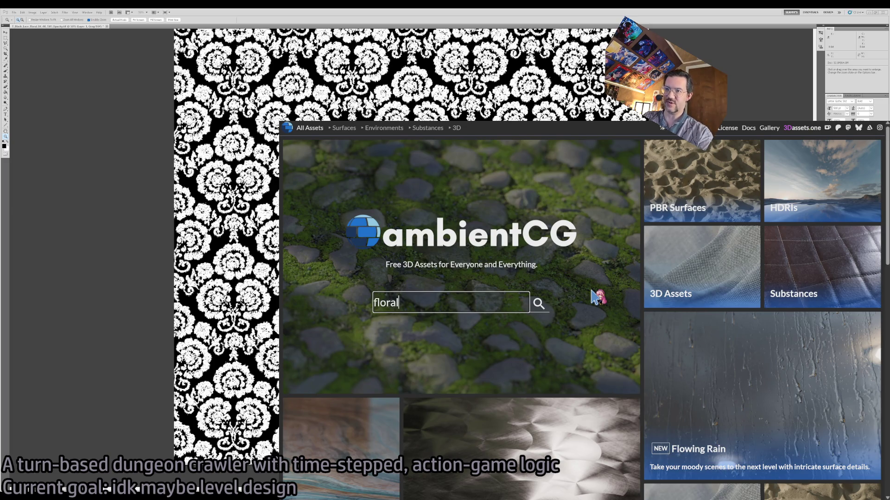
pyautogui.press('Return')
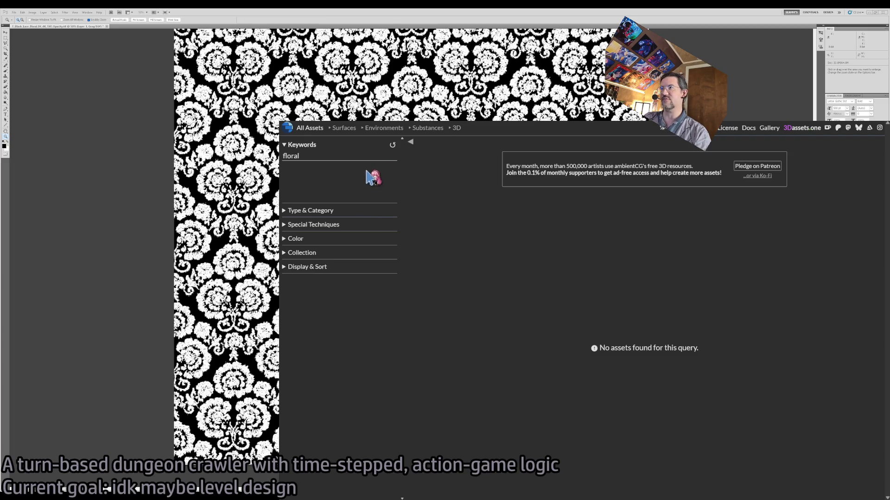
pyautogui.moveTo(588, 342); pyautogui.dragTo(719, 427)
pyautogui.click(746, 397)
pyautogui.doubleClick(320, 156)
pyautogui.write('flower')
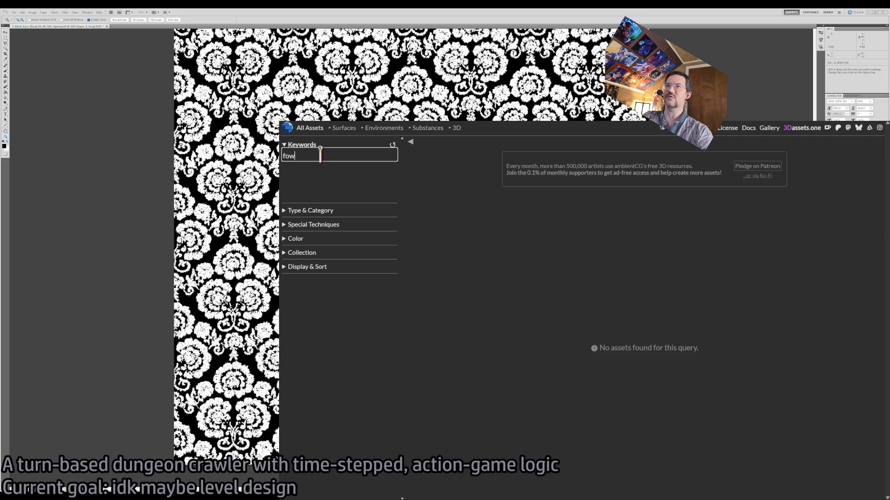
pyautogui.click(667, 350)
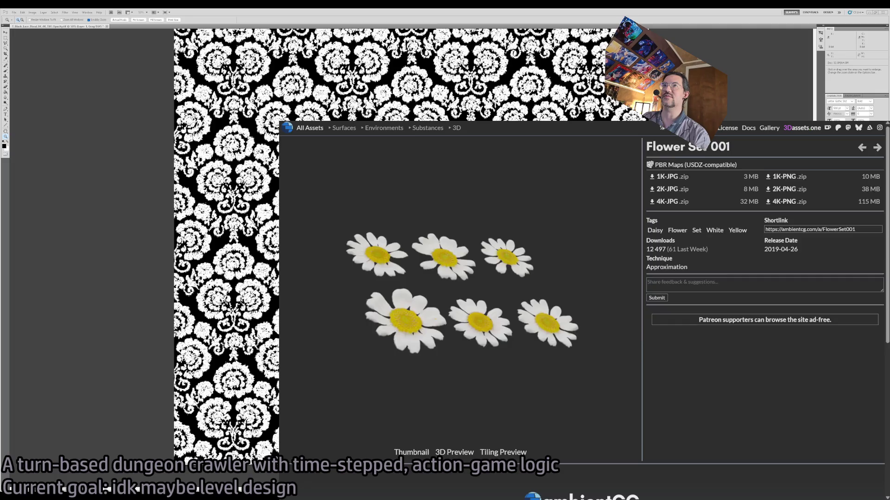
pyautogui.hotkey('alt', 'Left')
# Retry 'floral' and 'flower' in Substances, clear the keyword filter, browse all 208 assets, and leave the browser.
pyautogui.click(433, 131)
pyautogui.click(364, 156)
pyautogui.write('floral')
pyautogui.hotkey('ctrl', 'a')
pyautogui.write('flower')
pyautogui.hotkey('ctrl', 'a')
pyautogui.press('BackSpace')
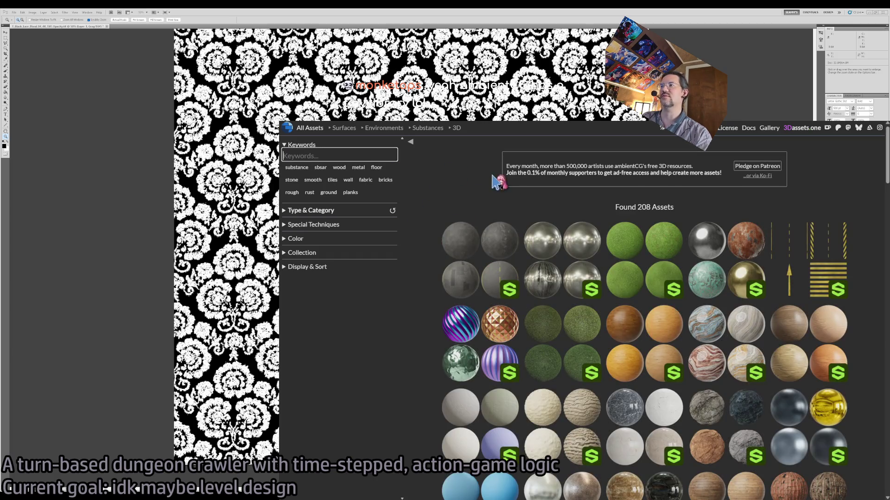
pyautogui.scroll(-5, 393, 302)
pyautogui.scroll(-10, 403, 303)
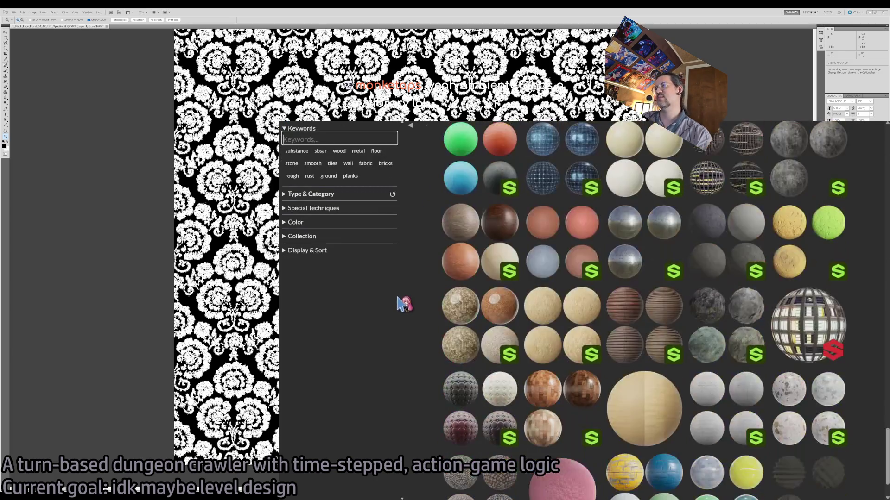
pyautogui.scroll(-10, 459, 274)
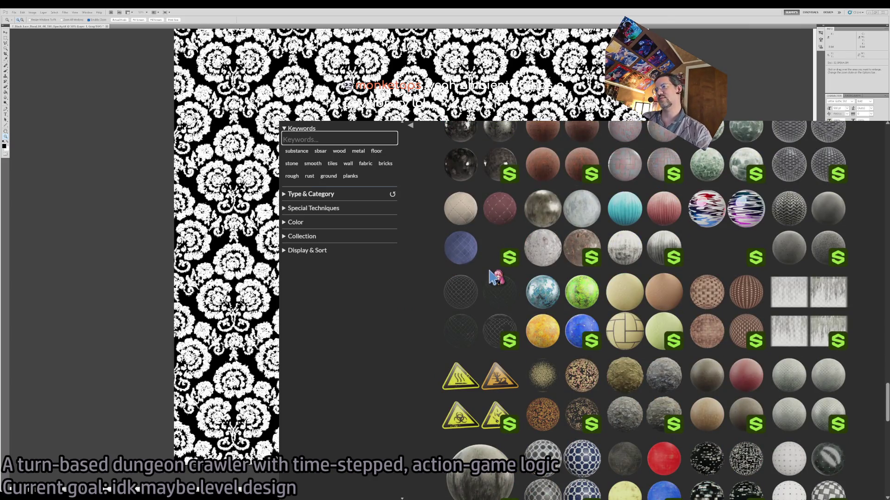
pyautogui.scroll(15, 510, 278)
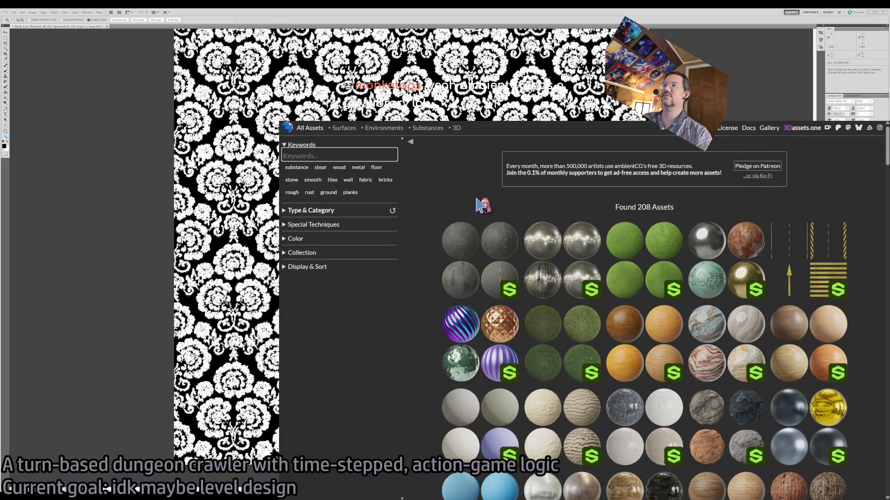
pyautogui.hotkey('alt', 'Tab')
pyautogui.hotkey('alt', 'Tab')
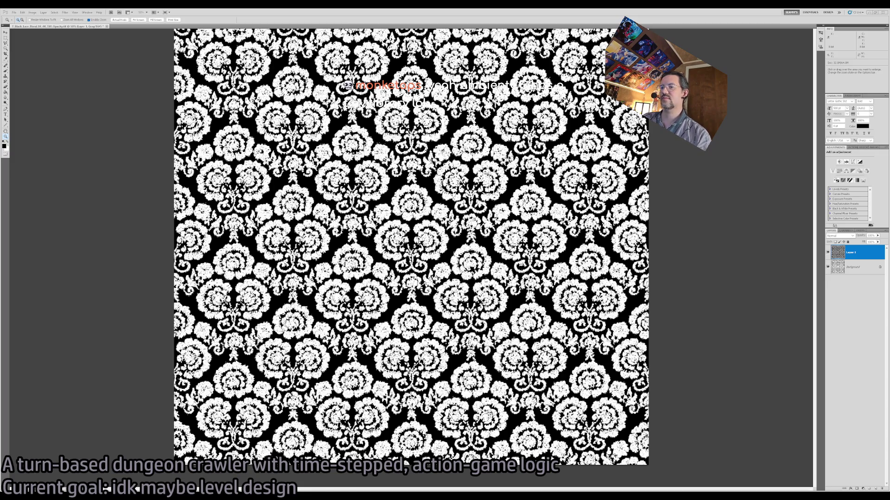
# Open the grey damask lace texture in Photoshop and zoom into its mesh.
pyautogui.hotkey('alt', 'Tab')
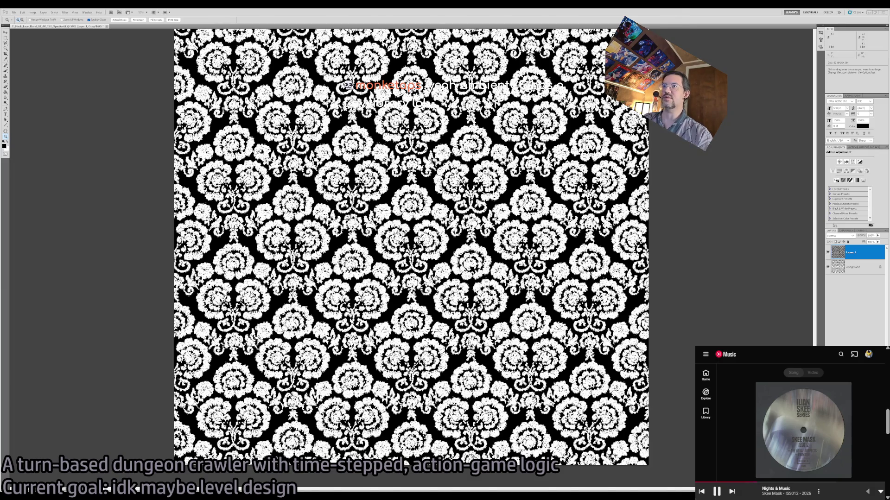
pyautogui.press('Escape')
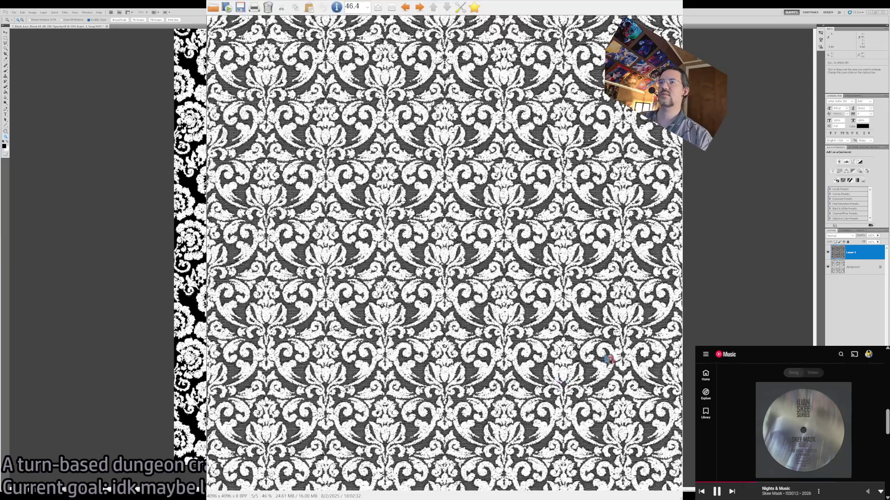
pyautogui.press('Escape')
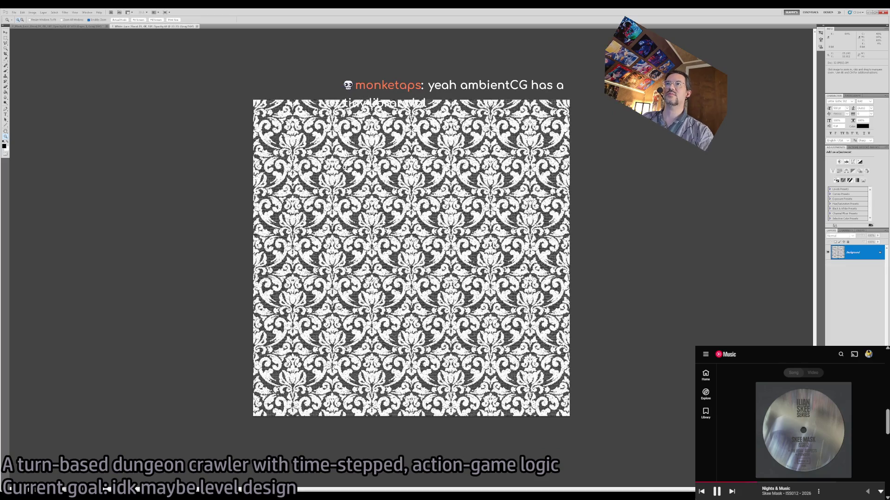
pyautogui.moveTo(409, 246); pyautogui.dragTo(456, 254)
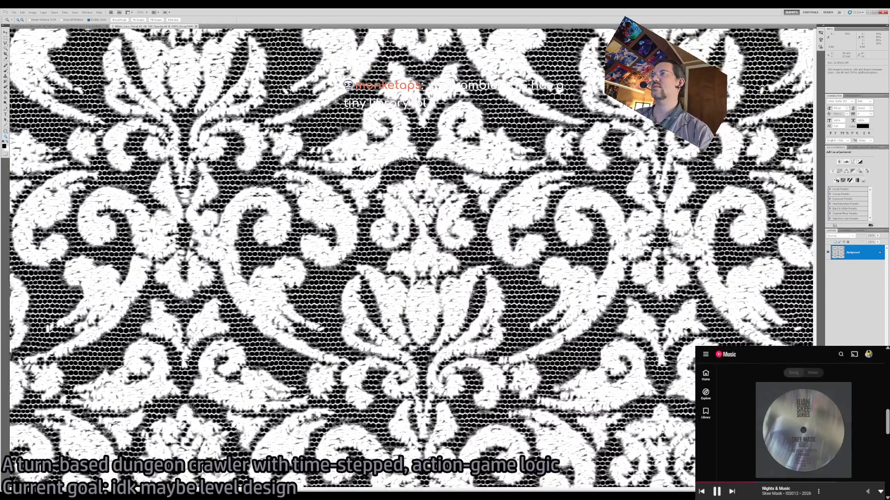
pyautogui.click(308, 203)
# Magic Wand the dark mesh holes, fill them solid black on a new layer, and deselect.
pyautogui.press('w')
pyautogui.click(54, 12)
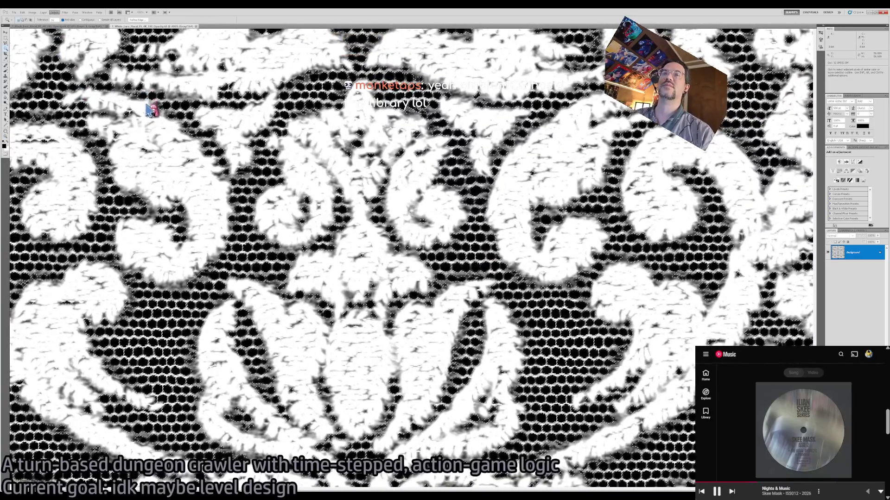
pyautogui.click(248, 156)
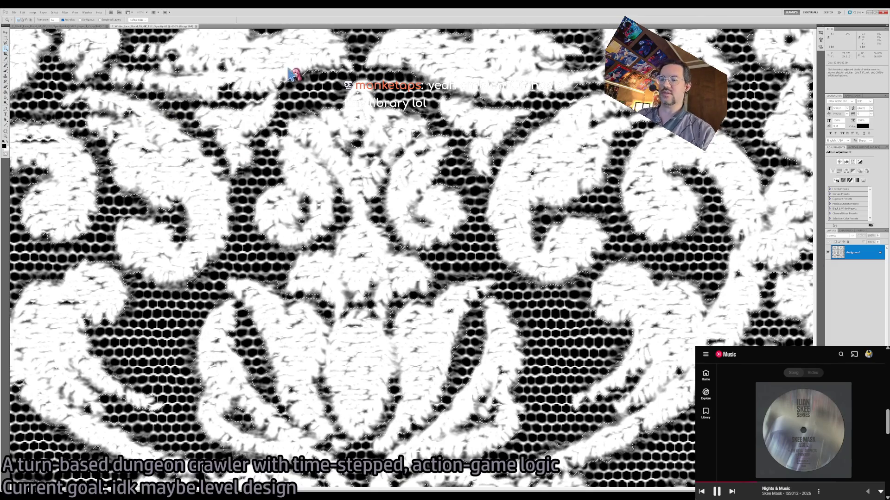
pyautogui.hotkey('ctrl', 'j')
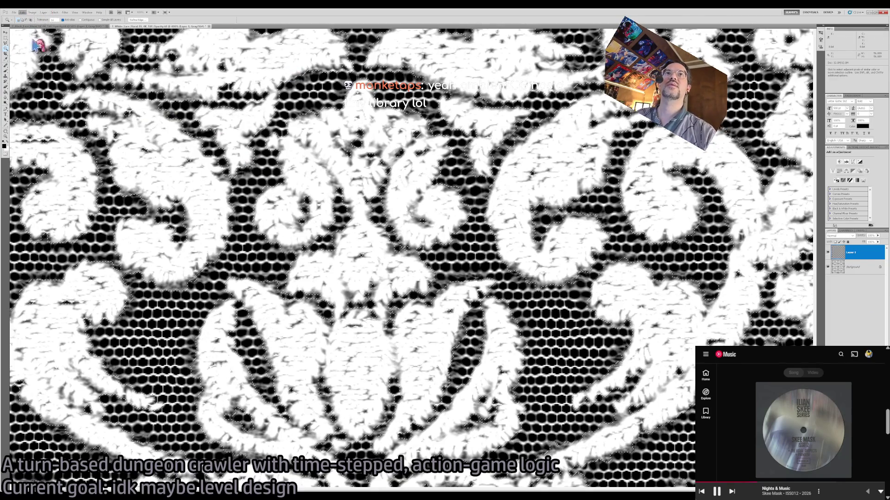
pyautogui.click(98, 26)
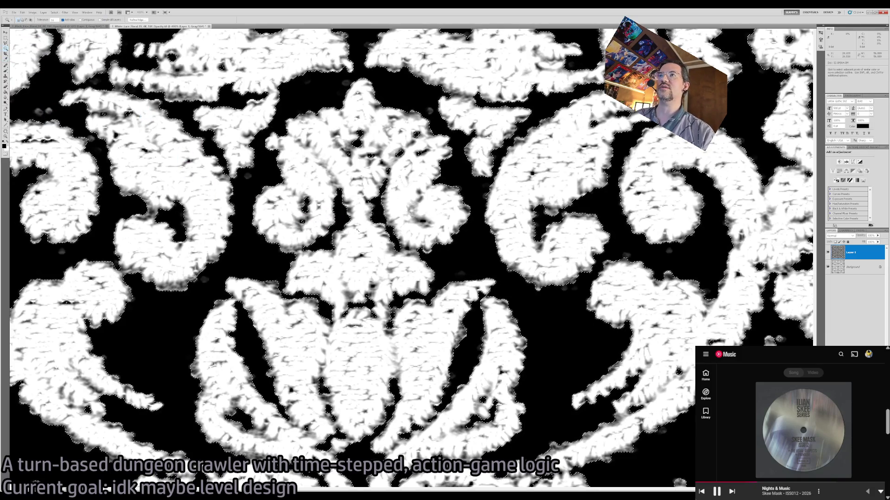
pyautogui.hotkey('ctrl', 'd')
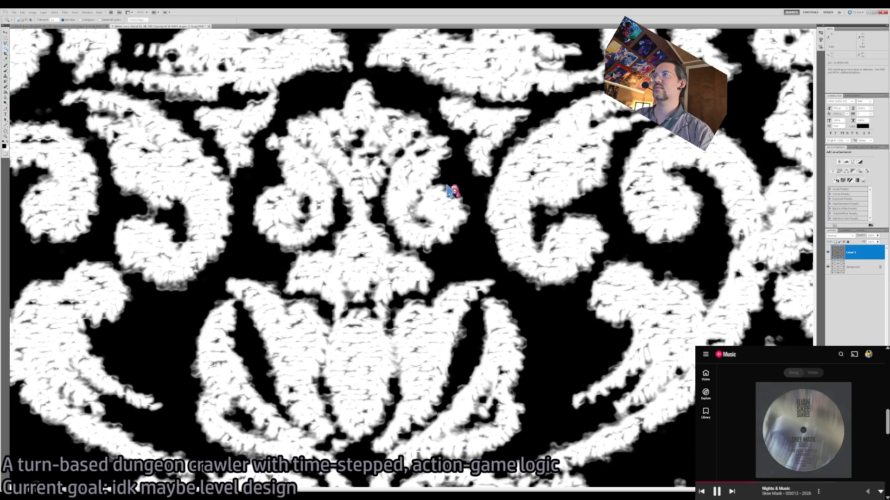
# Close both open documents, open the next floral lace texture in Photoshop, and zoom into the mesh.
pyautogui.hotkey('ctrl', '0')
pyautogui.hotkey('ctrl', 'w')
pyautogui.hotkey('ctrl', 'w')
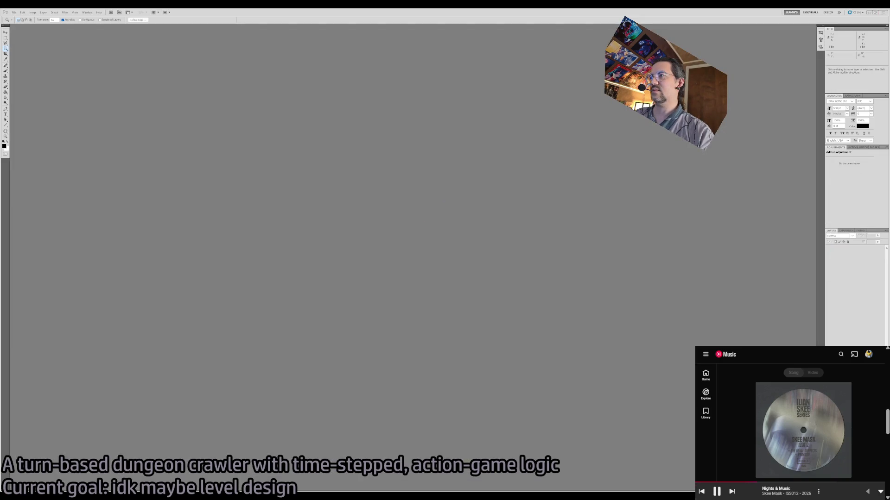
pyautogui.hotkey('alt', 'Tab')
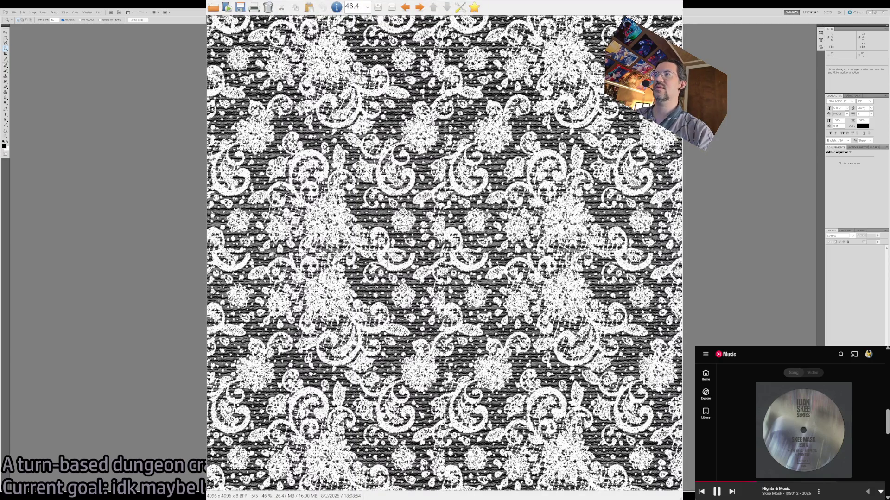
pyautogui.hotkey('shift', 'e')
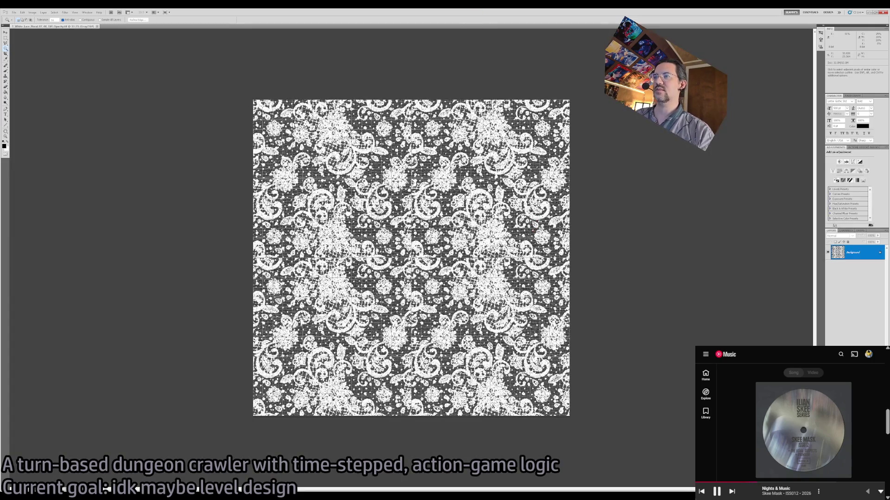
pyautogui.press('z')
pyautogui.hotkey('ctrl', '+')
pyautogui.hotkey('ctrl', '+')
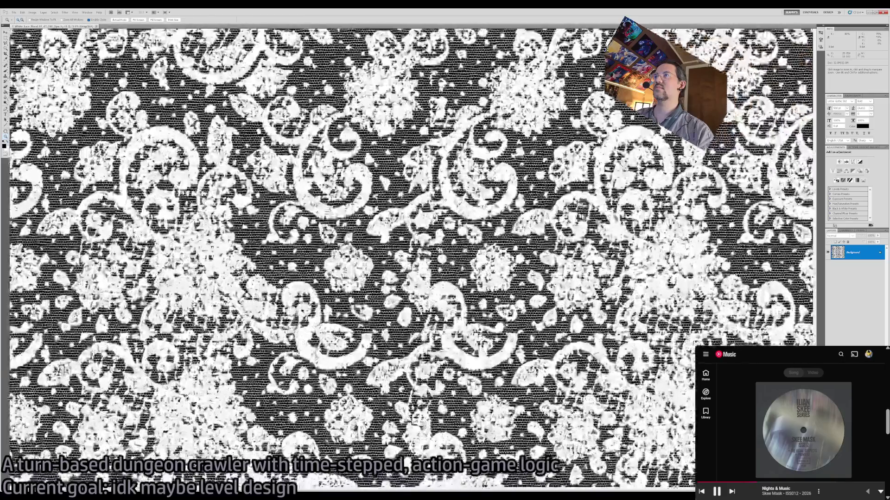
pyautogui.hotkey('ctrl', '+')
pyautogui.hotkey('ctrl', '+')
pyautogui.hotkey('ctrl', '+')
# Magic Wand the black mesh, fill it black on a new layer, deselect, and close the document.
pyautogui.press('w')
pyautogui.click(407, 240)
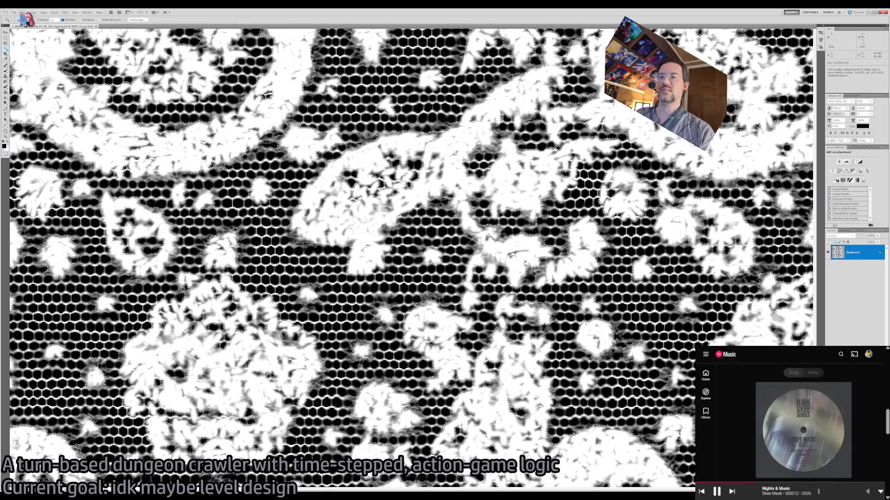
pyautogui.hotkey('ctrl', 'j')
pyautogui.hotkey('alt', 'BackSpace')
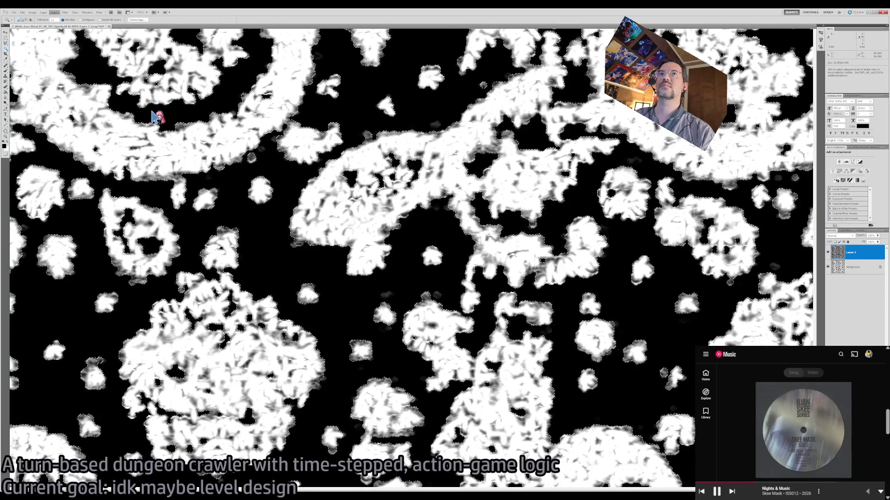
pyautogui.hotkey('ctrl', 'c')
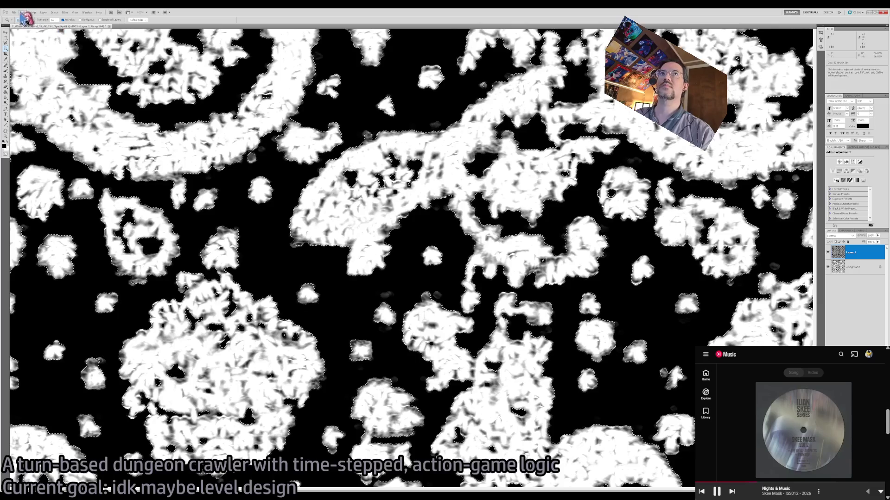
pyautogui.hotkey('ctrl', 'd')
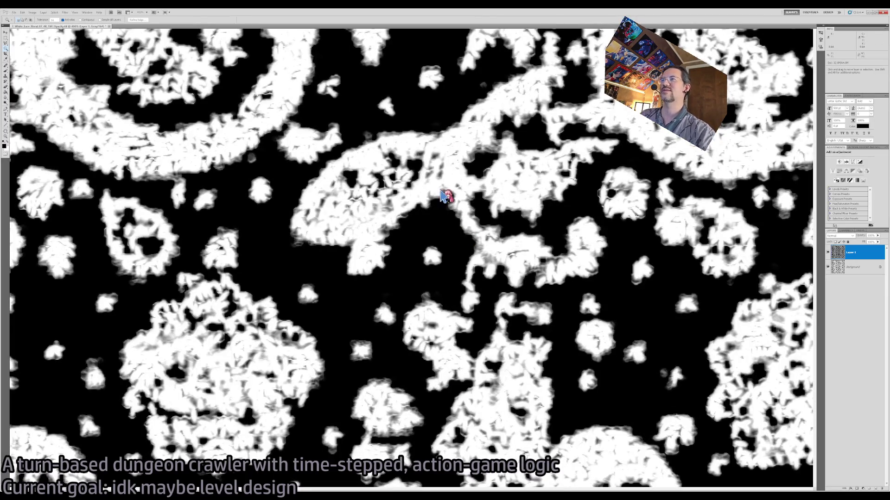
pyautogui.hotkey('ctrl', 'w')
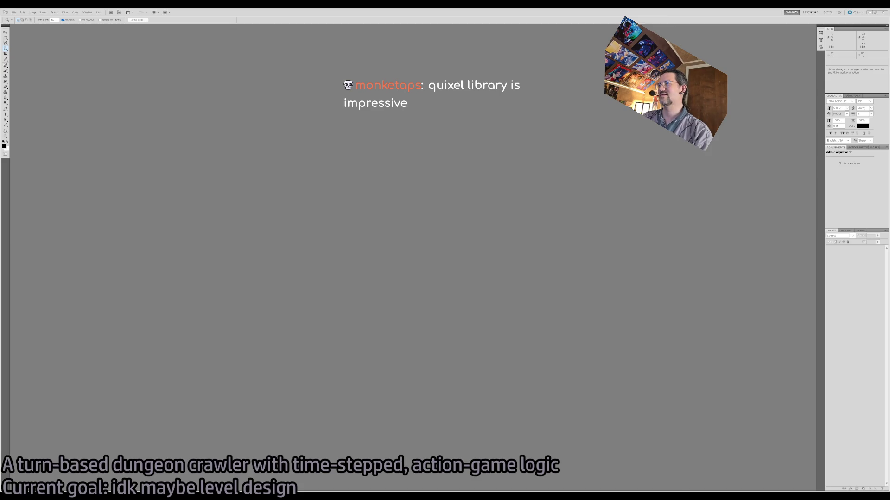
pyautogui.moveTo(275, 138); pyautogui.dragTo(276, 139)
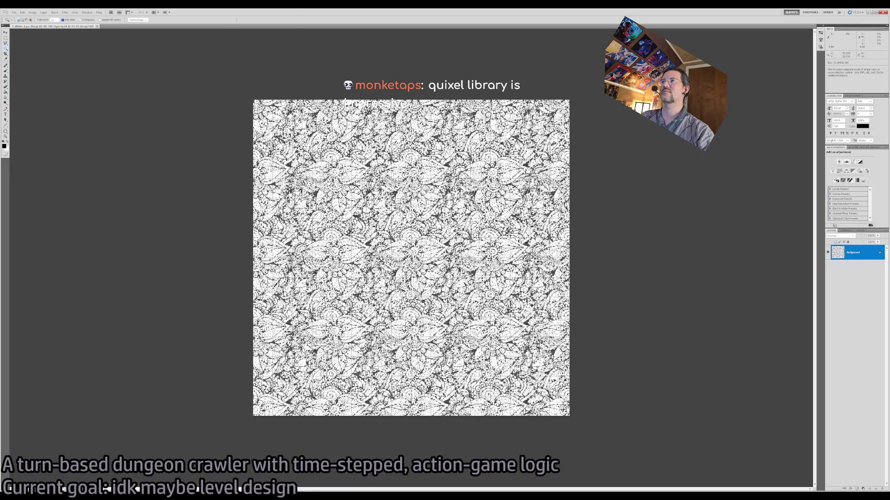
# Zoom in close on the lace mesh and add a new empty layer above the background.
pyautogui.doubleClick(5, 132)
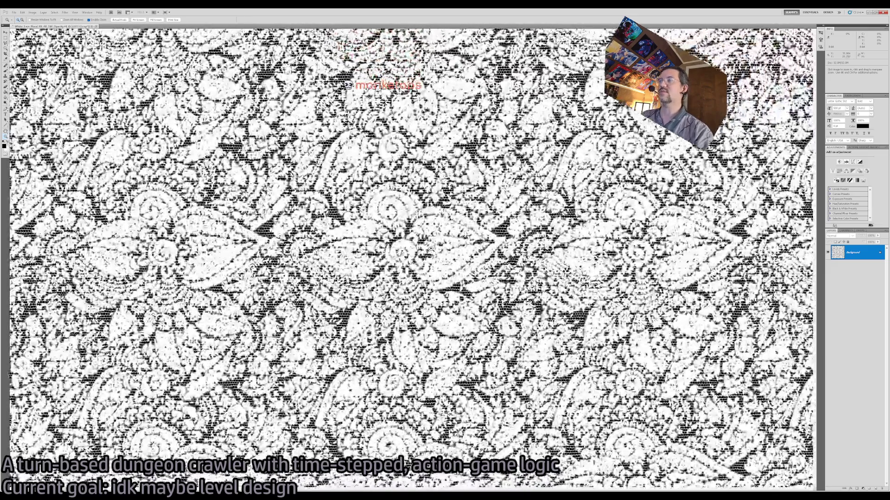
pyautogui.click(431, 250)
pyautogui.click(440, 251)
pyautogui.press('w')
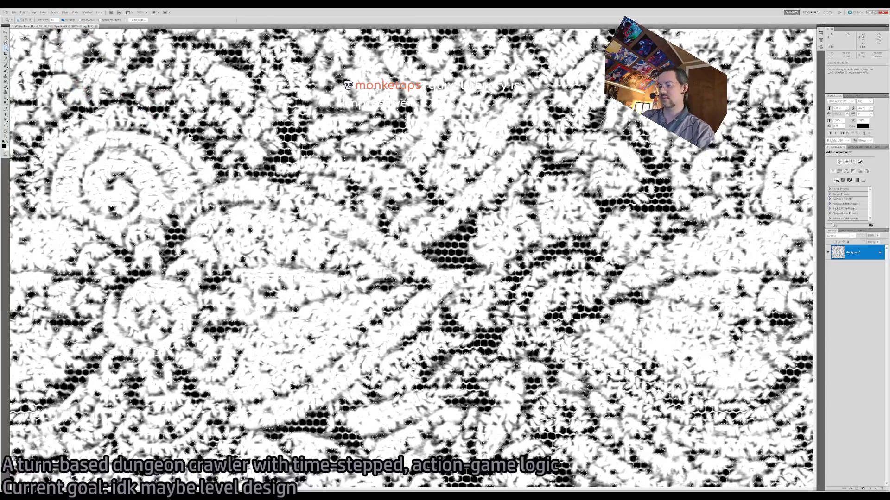
pyautogui.hotkey('ctrl', 'shift', 'alt', 'n')
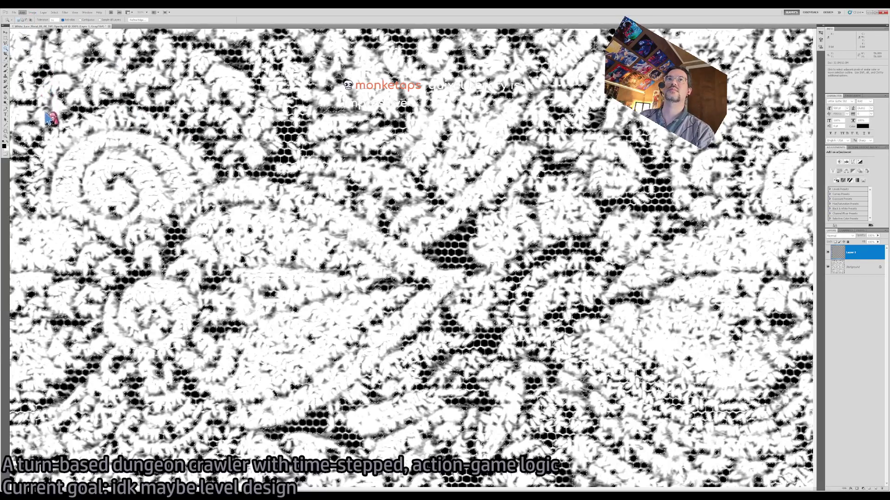
# Magic Wand the dark mesh gaps, fill them with black, and close the lace document.
pyautogui.click(456, 207)
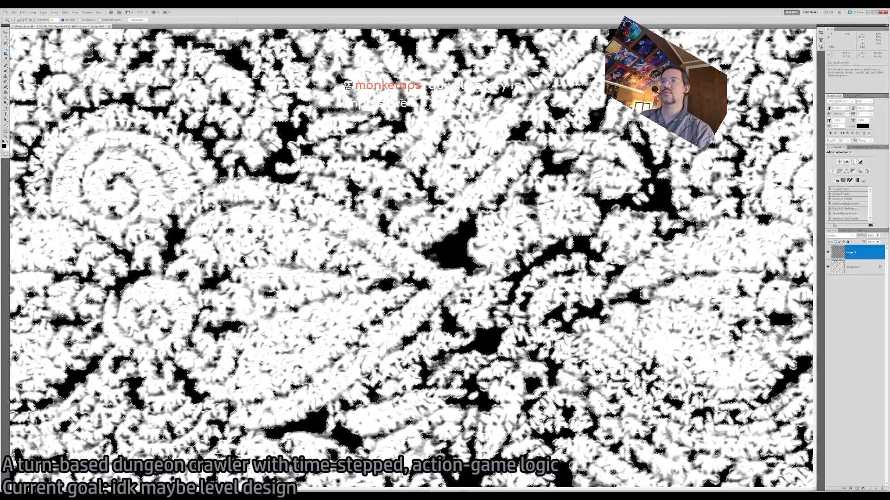
pyautogui.press('i')
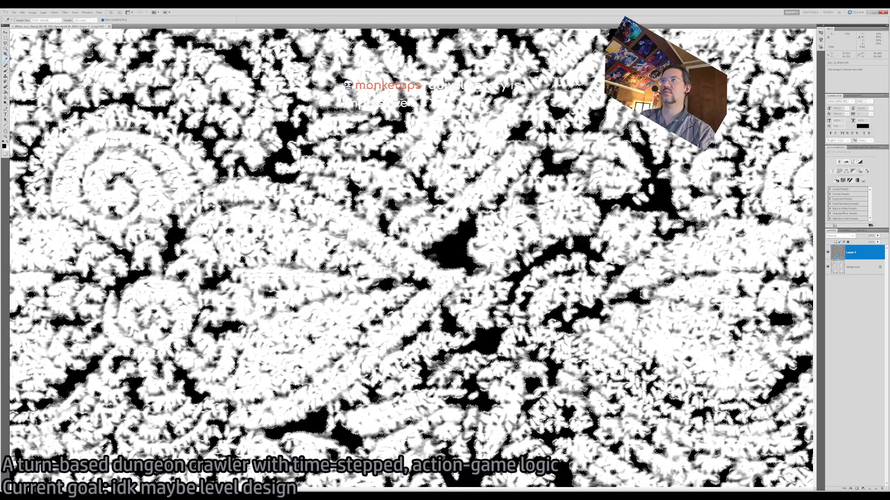
pyautogui.press('w')
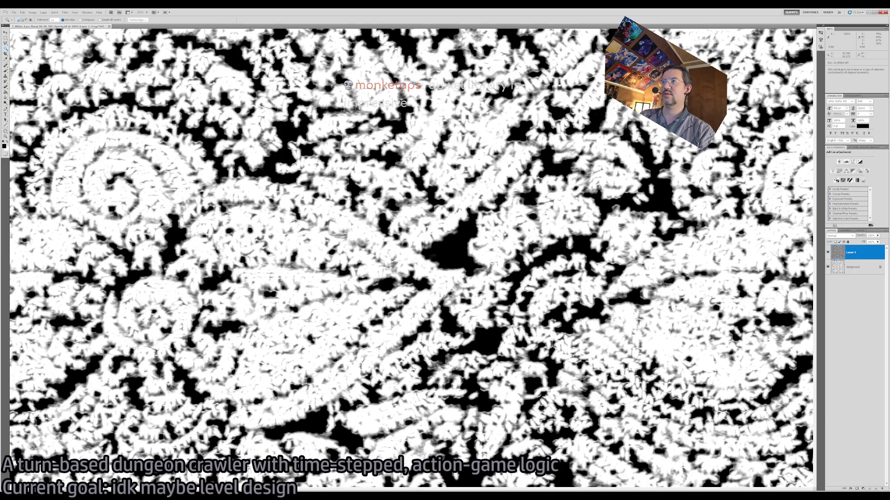
pyautogui.hotkey('alt', 'shift', 'BackSpace')
pyautogui.hotkey('ctrl', 'w')
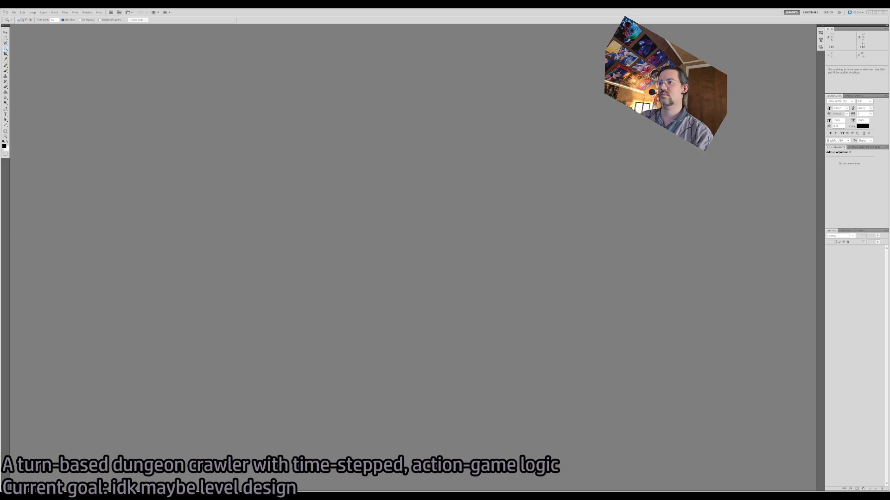
pyautogui.hotkey('alt', 'Tab')
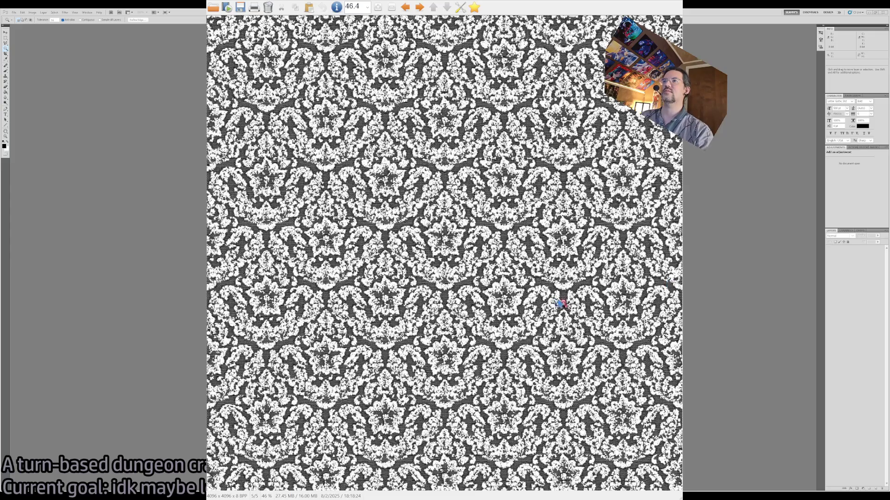
# Close the lace texture viewer and zoom far into the lace texture.
pyautogui.press('Escape')
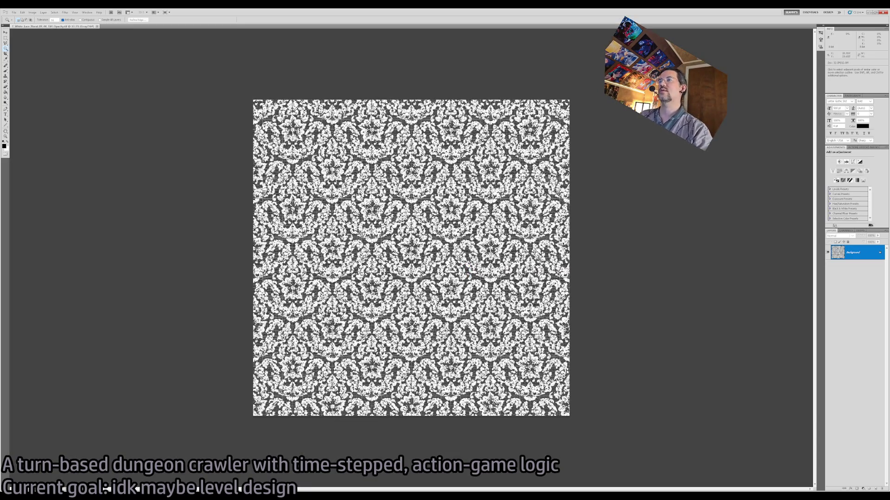
pyautogui.press('z')
pyautogui.moveTo(464, 190); pyautogui.dragTo(480, 190)
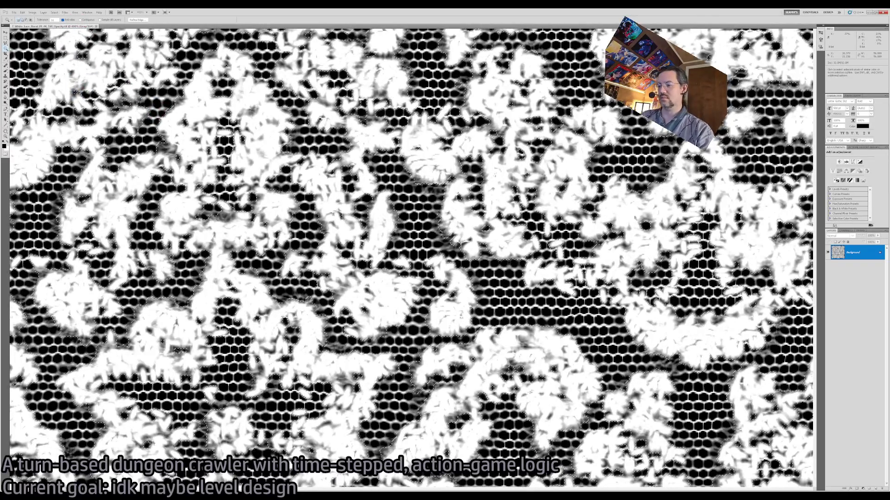
# Copy the lace pattern onto a new Layer 1, then zoom back out to inspect it.
pyautogui.hotkey('ctrl', 'j')
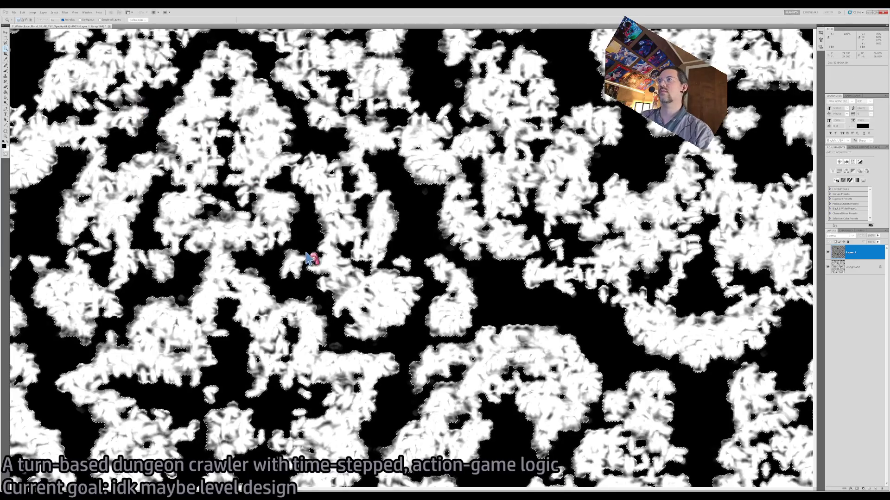
pyautogui.press('w')
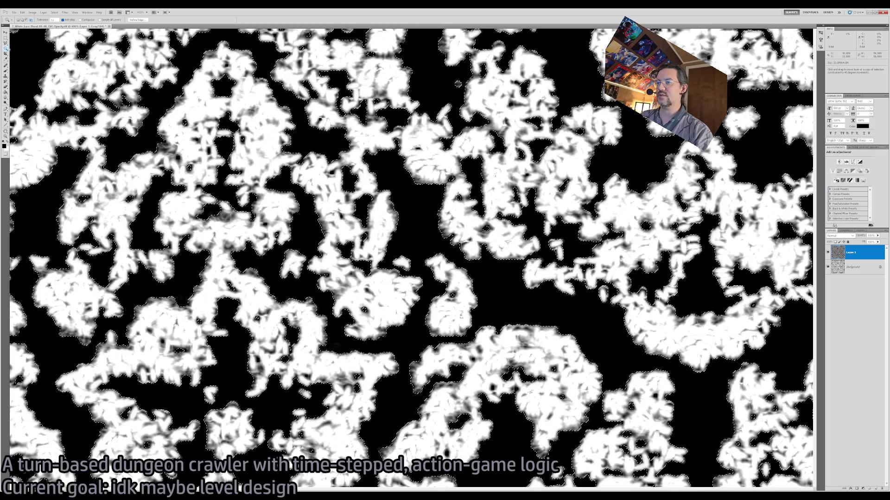
pyautogui.scroll(-3, 410, 364)
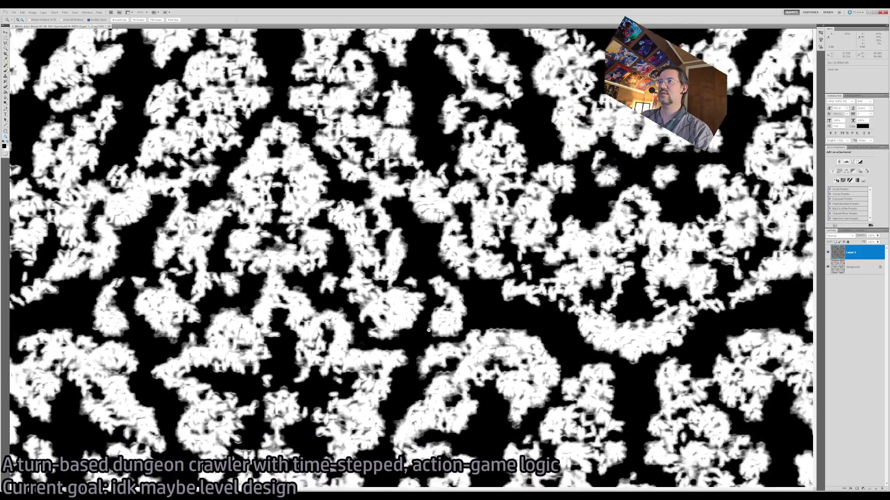
pyautogui.press('z')
pyautogui.scroll(-4, 433, 323)
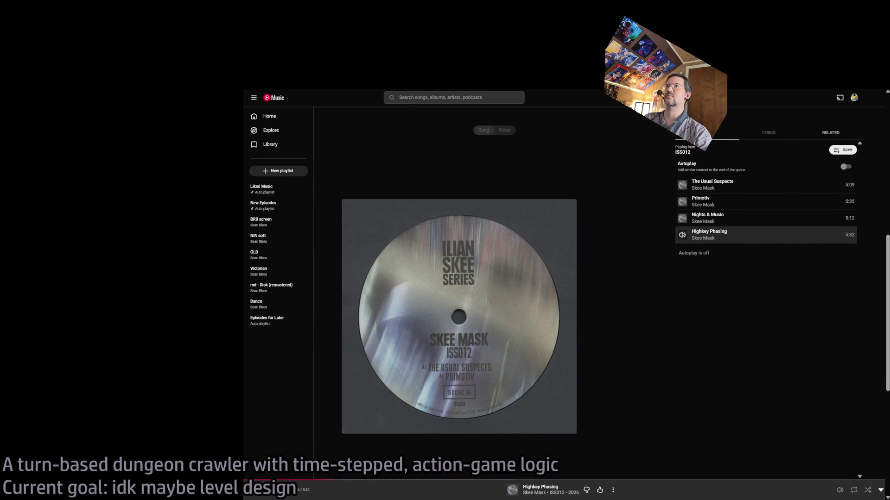
# Load the Fab store in a new browser tab and glance at the Wishlist.
pyautogui.hotkey('ctrl', 'l')
pyautogui.hotkey('ctrl', 't')
pyautogui.press('Escape')
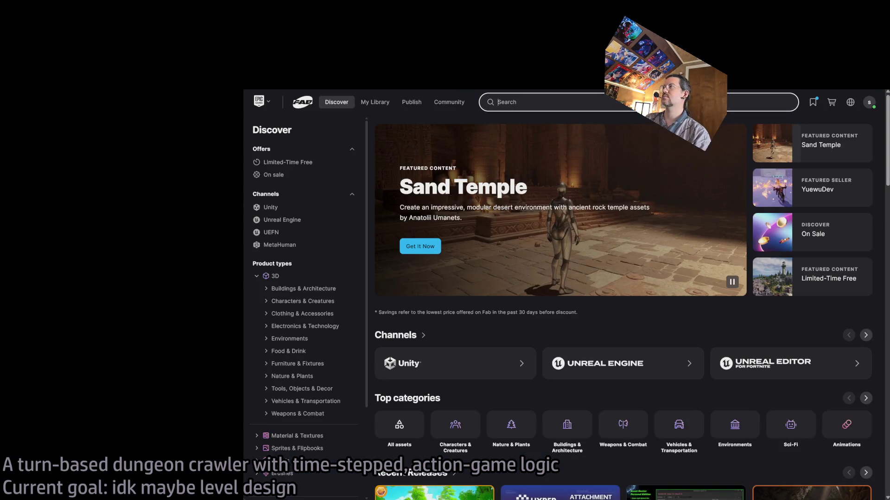
pyautogui.click(813, 102)
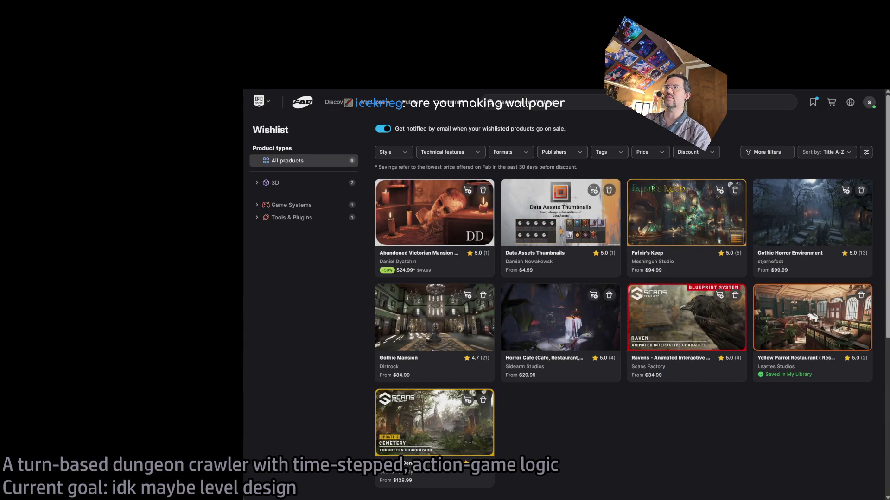
pyautogui.hotkey('alt', 'Left')
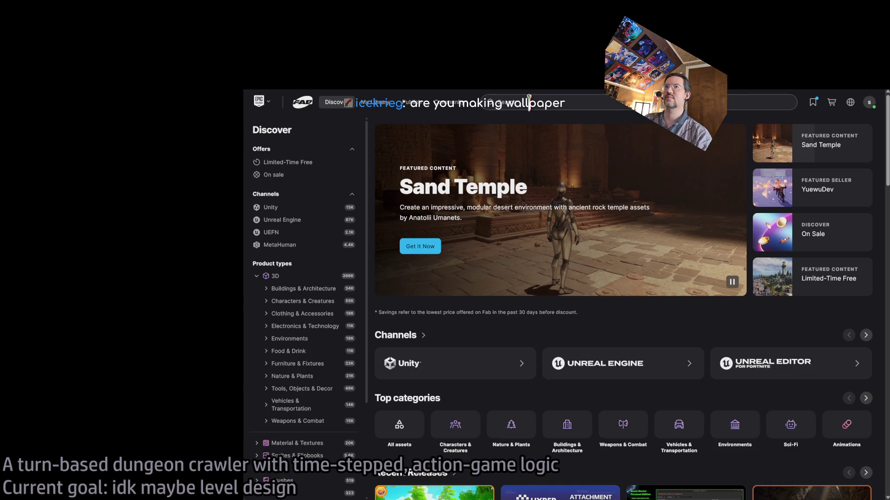
# Search Fab for 'quixel' and open the Quixel Megascans publisher page.
pyautogui.click(546, 102)
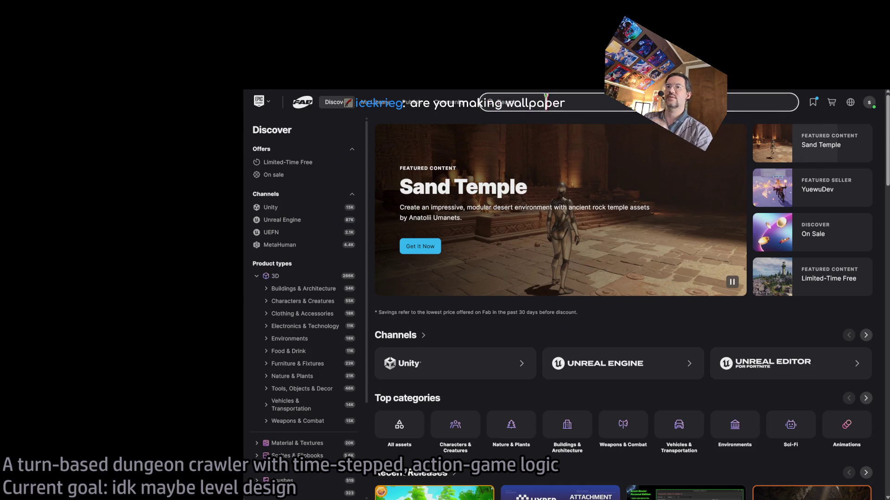
pyautogui.write('quixel')
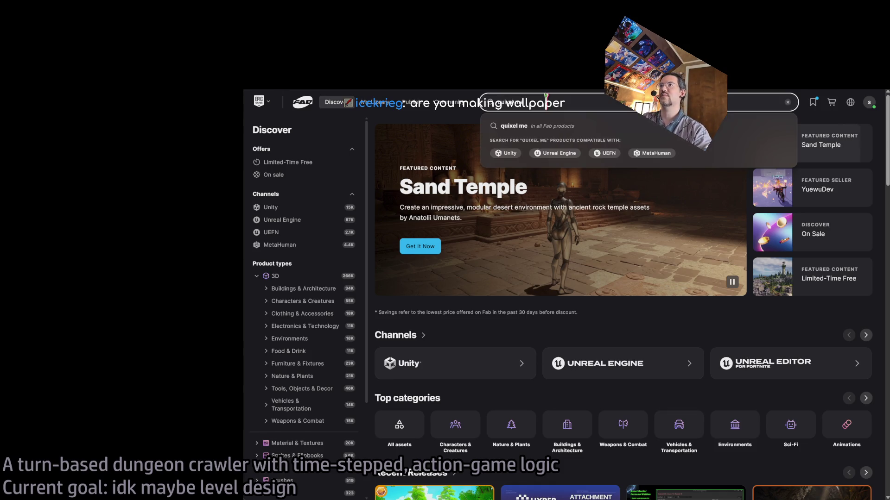
pyautogui.press('Return')
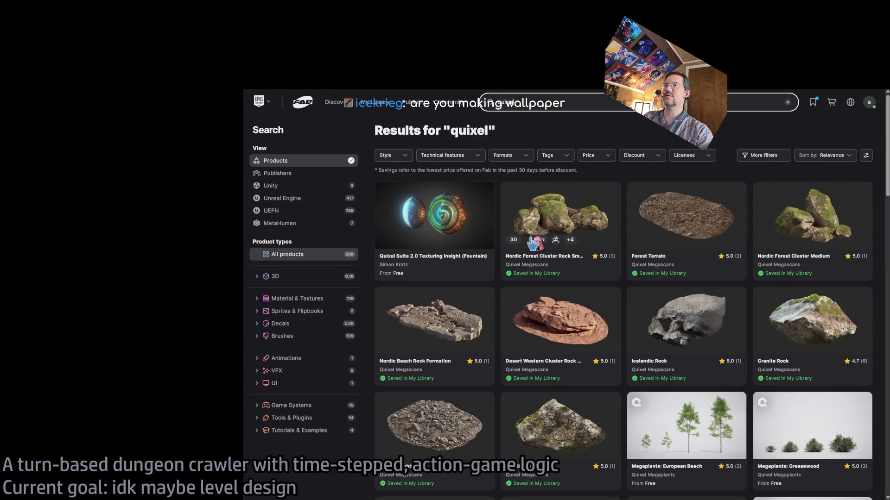
pyautogui.click(527, 265)
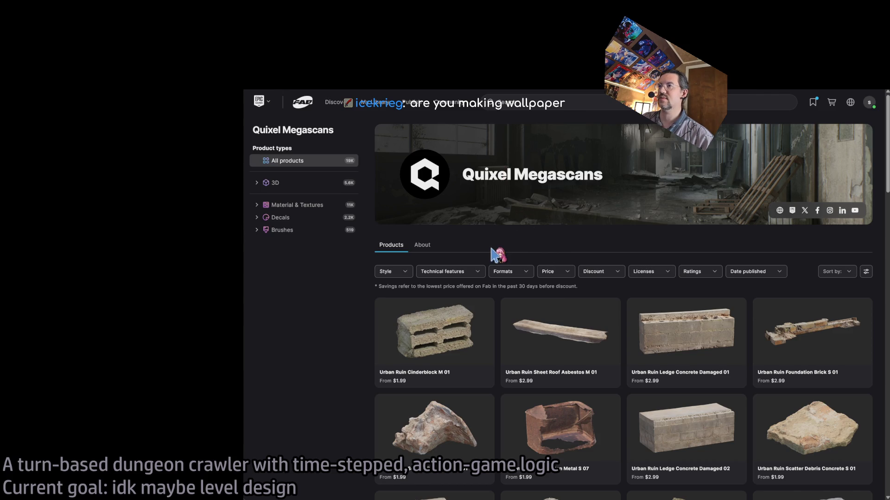
# Scroll down through Quixel's ruin, rock, rural and farm asset grid, then back to the top.
pyautogui.scroll(-2, 608, 241)
pyautogui.scroll(-10, 609, 241)
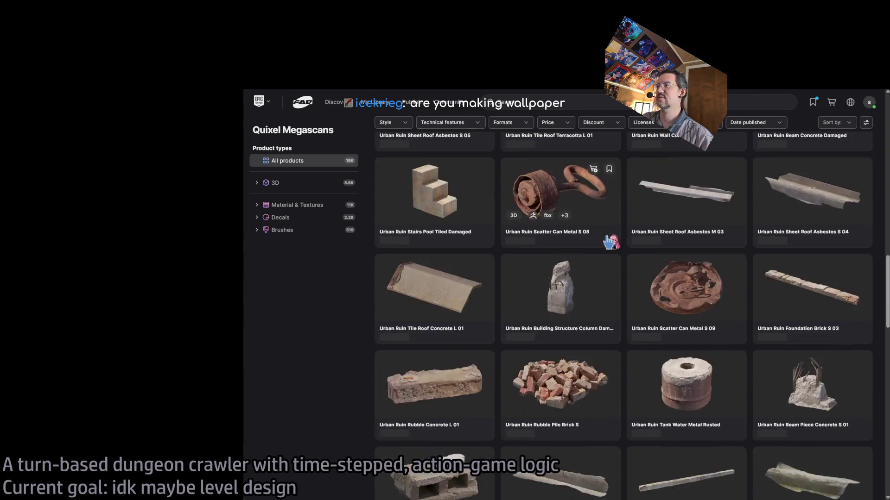
pyautogui.scroll(-15, 609, 241)
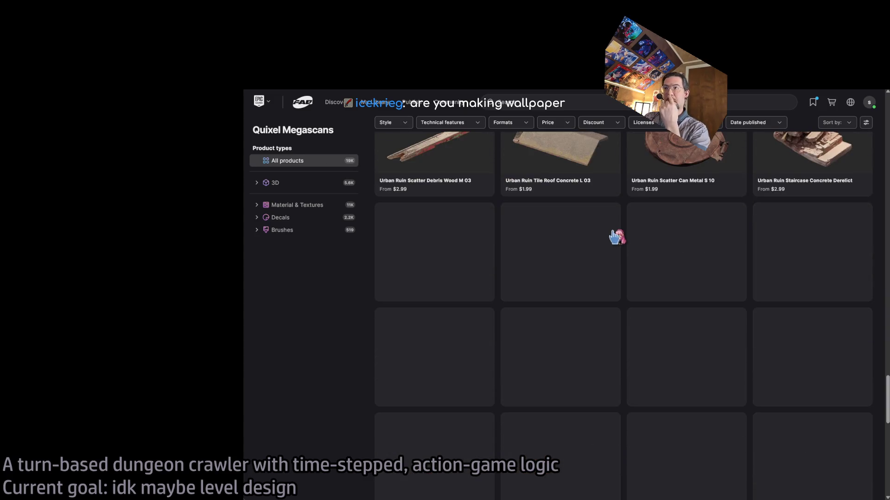
pyautogui.scroll(-15, 632, 295)
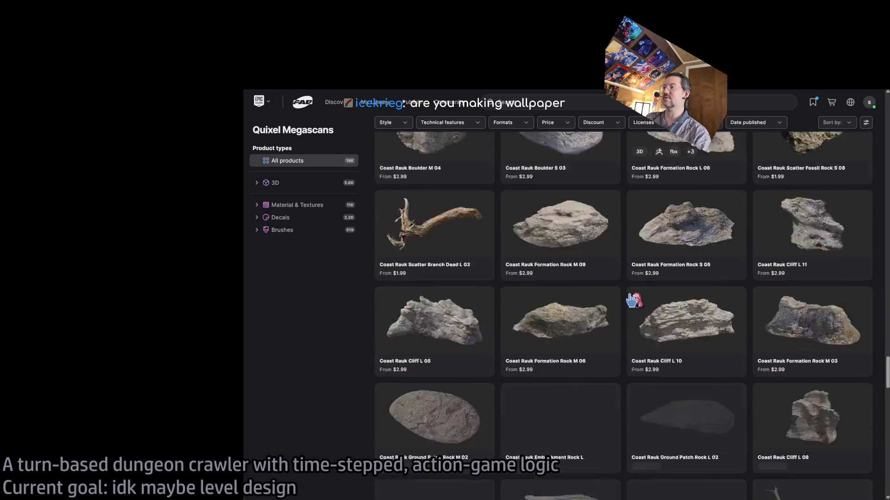
pyautogui.scroll(-4, 645, 309)
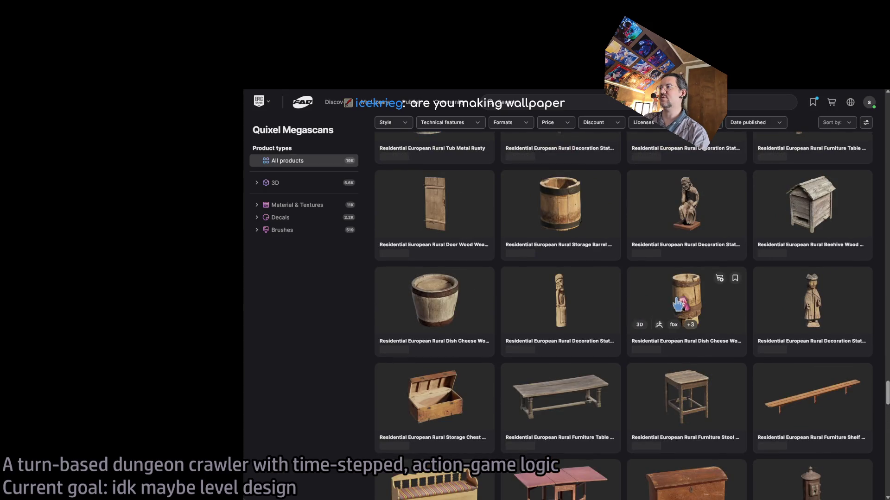
pyautogui.scroll(10, 672, 312)
pyautogui.scroll(-4, 743, 345)
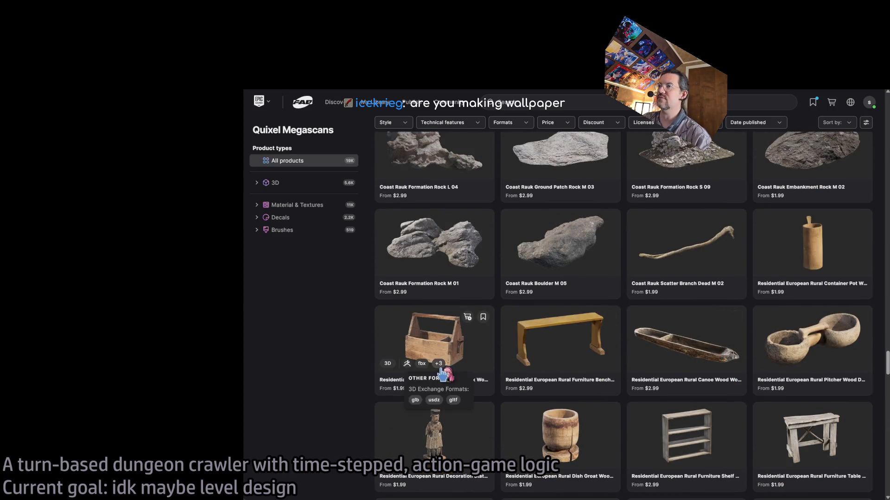
pyautogui.scroll(-4, 443, 374)
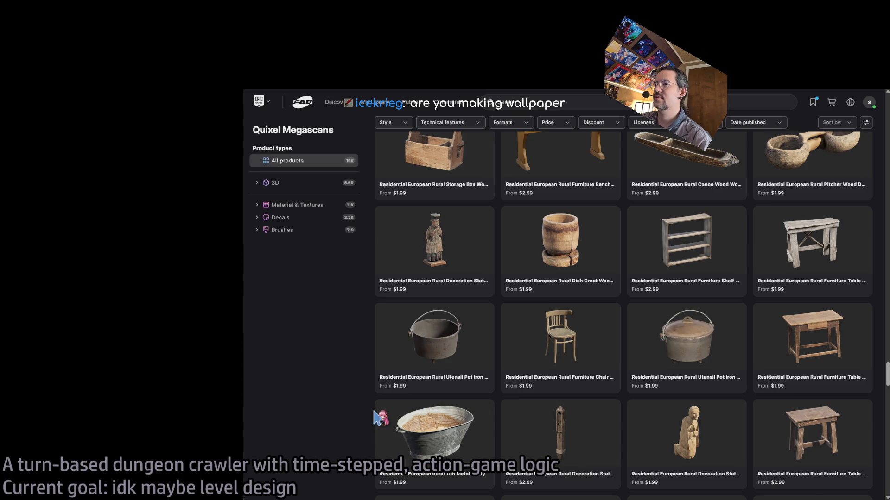
pyautogui.scroll(-4, 375, 417)
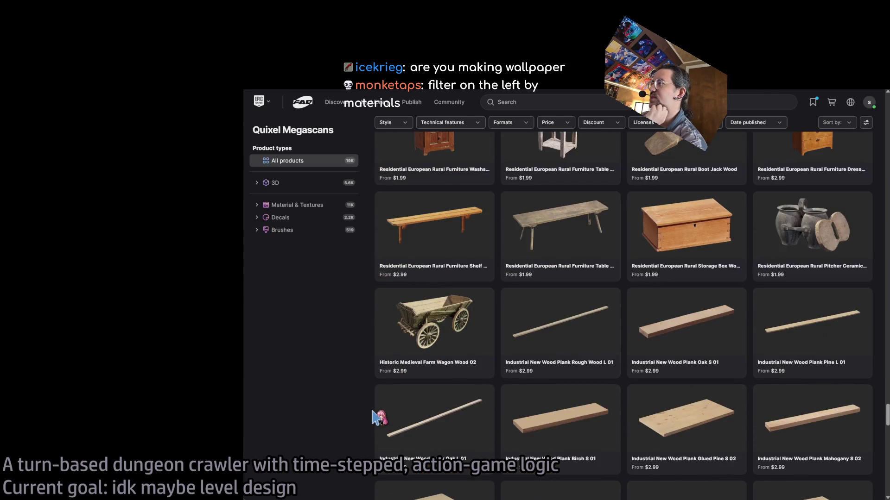
pyautogui.scroll(-10, 375, 417)
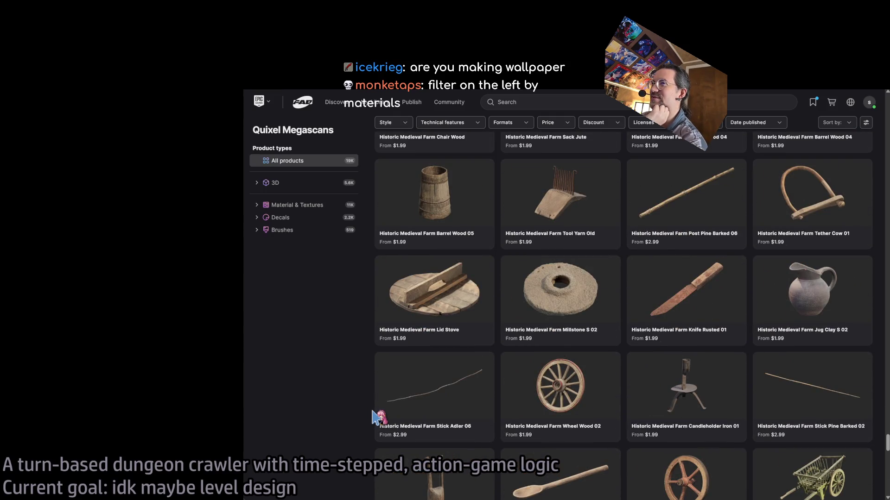
pyautogui.scroll(-8, 374, 417)
pyautogui.scroll(5, 375, 418)
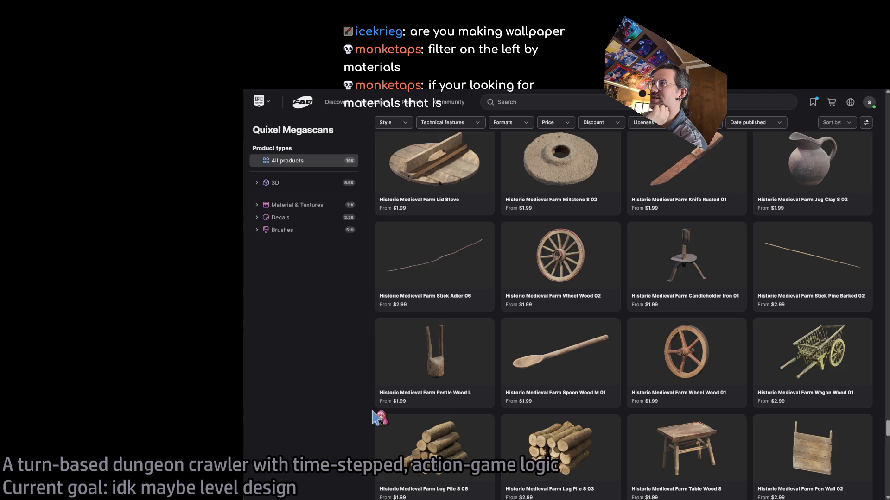
pyautogui.scroll(-10, 374, 417)
pyautogui.scroll(-15, 374, 417)
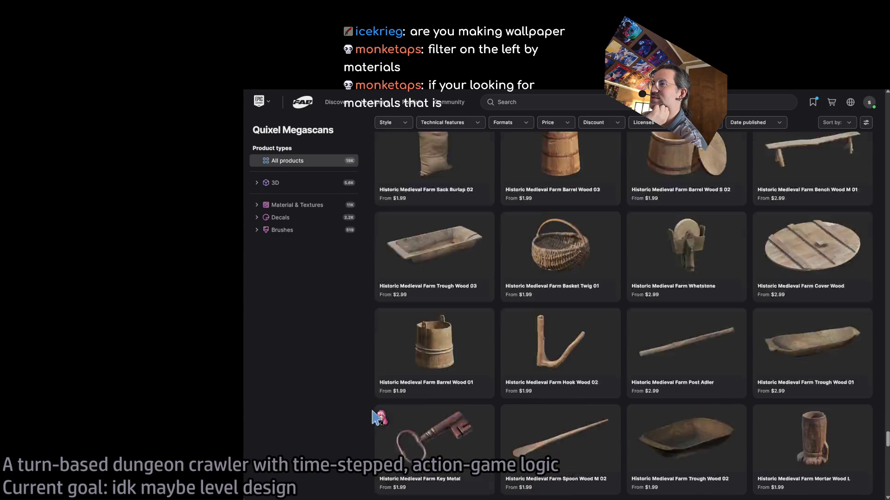
pyautogui.scroll(-15, 374, 417)
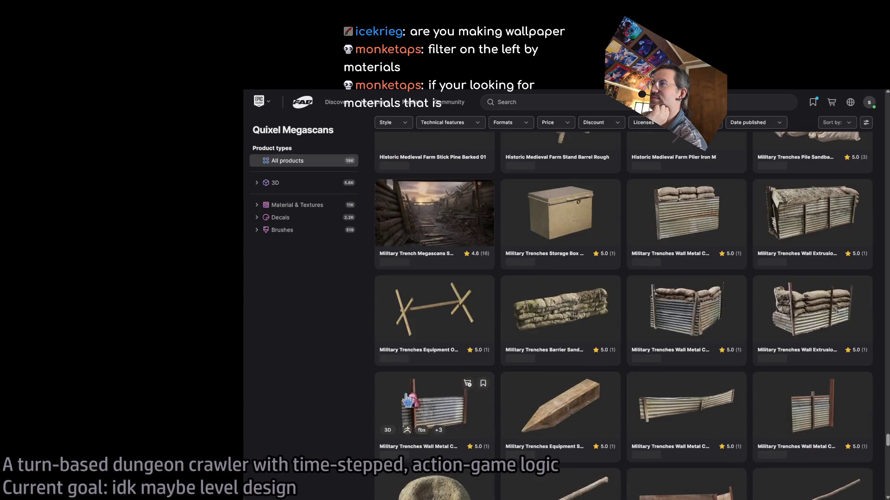
pyautogui.scroll(20, 850, 222)
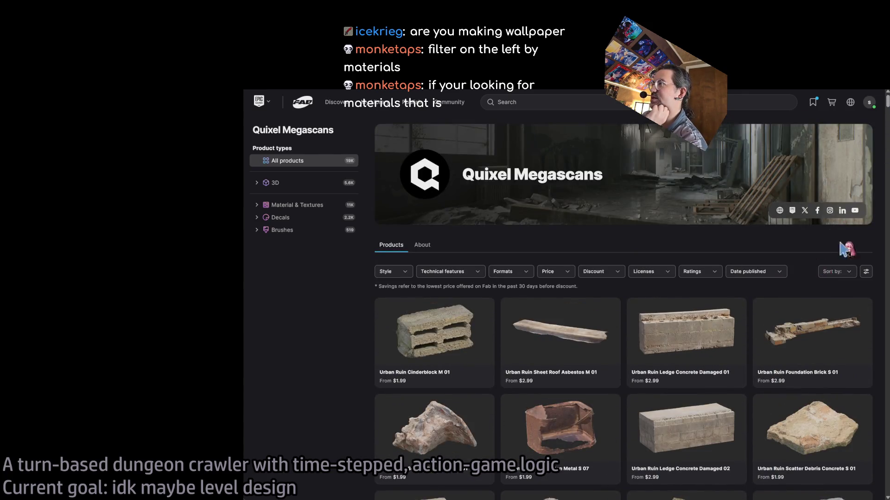
# Sort the Quixel Megascans products by highest price first and scroll the results.
pyautogui.click(835, 272)
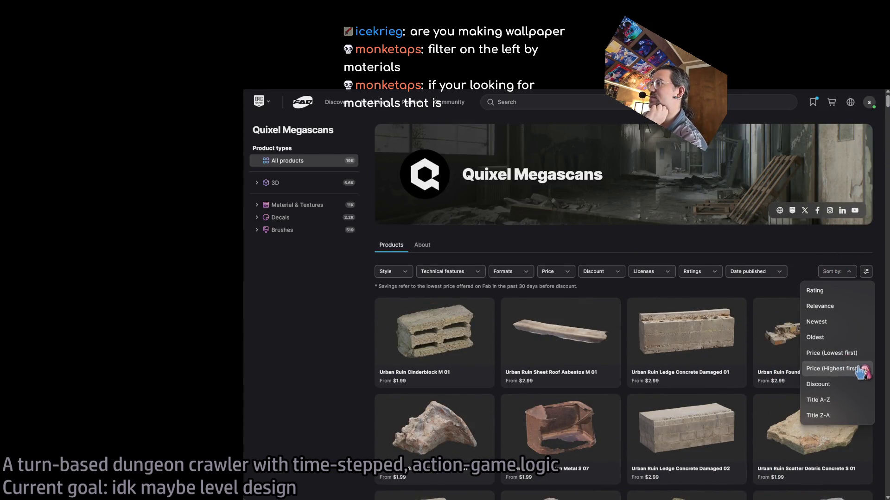
pyautogui.click(834, 368)
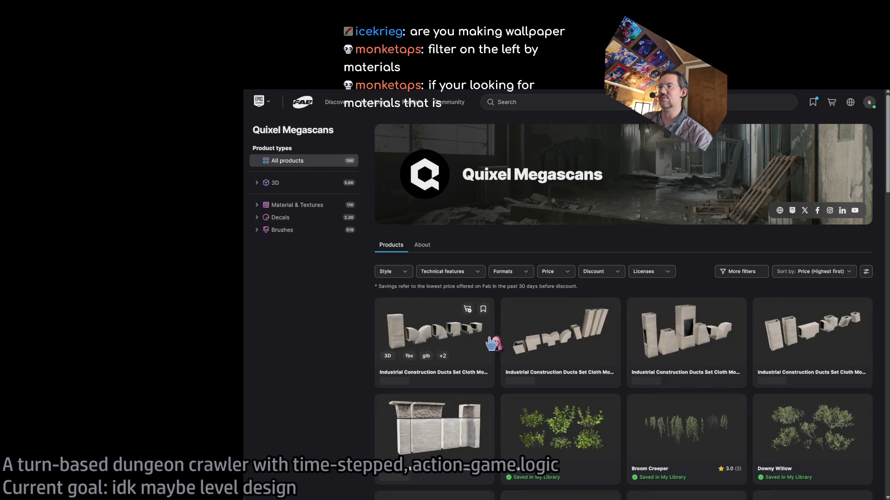
pyautogui.scroll(-4, 407, 343)
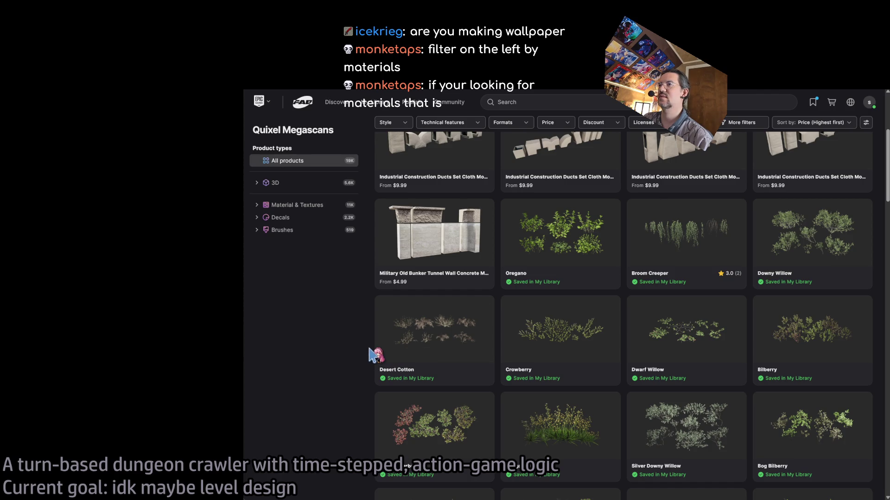
pyautogui.scroll(-10, 375, 354)
pyautogui.scroll(-12, 376, 355)
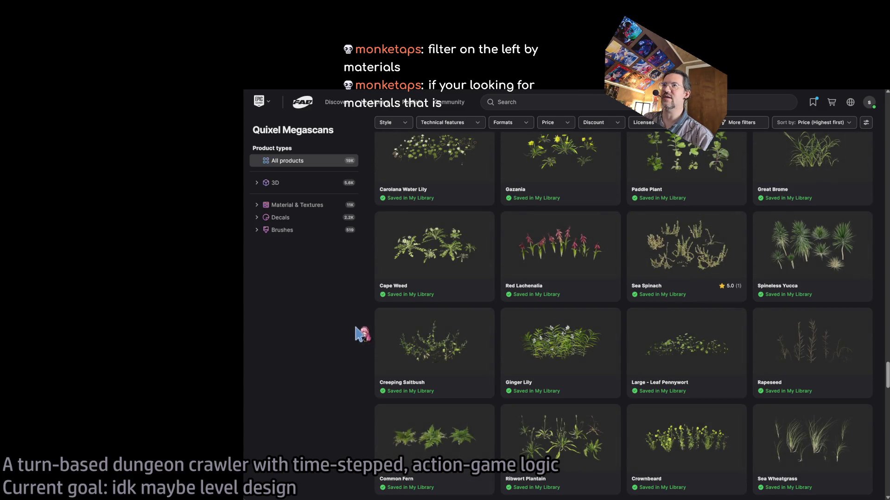
# Expand the 3D category and filter the catalogue to Material & Textures.
pyautogui.click(256, 183)
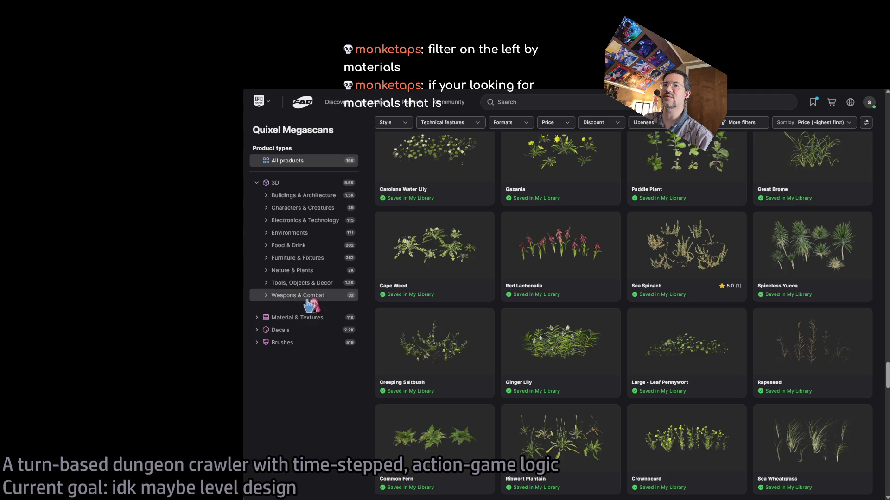
pyautogui.click(258, 318)
pyautogui.click(324, 320)
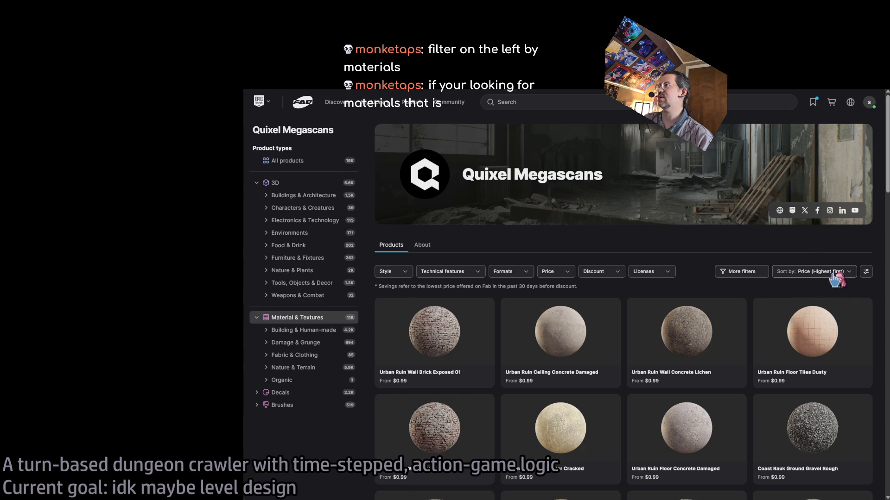
# Search for 'quixel floral', then just 'floral', showing results across all product types.
pyautogui.click(521, 102)
pyautogui.write('quixel fl')
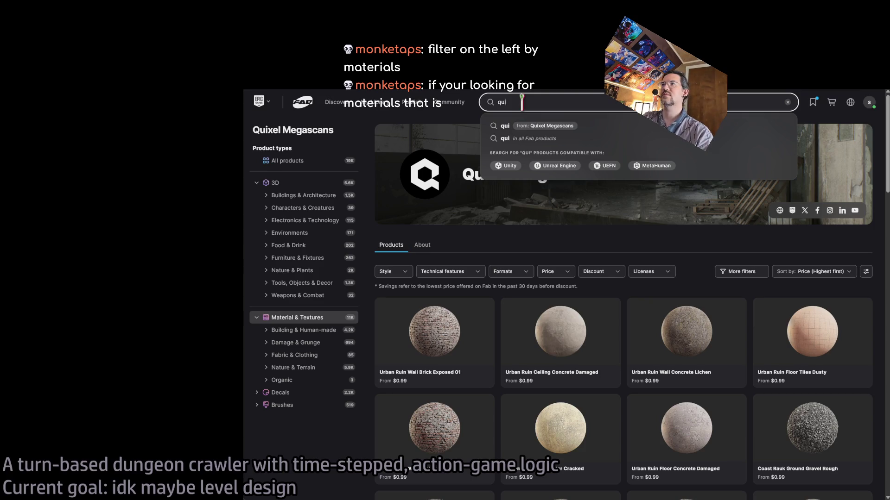
pyautogui.write('oral')
pyautogui.press('Return')
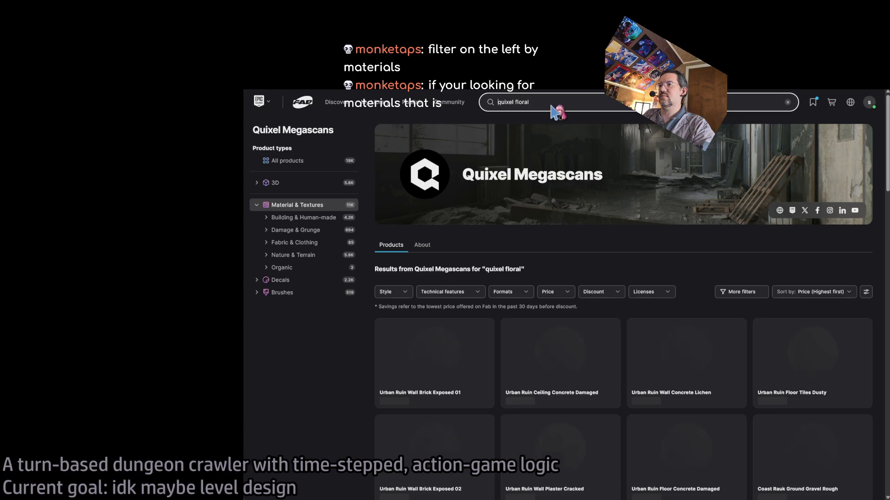
pyautogui.doubleClick(505, 102)
pyautogui.press('BackSpace')
pyautogui.press('Return')
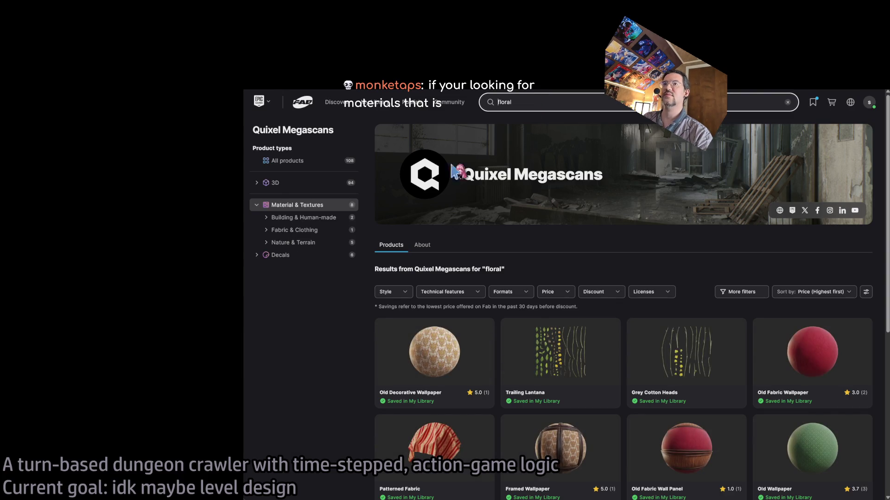
pyautogui.scroll(-10, 318, 320)
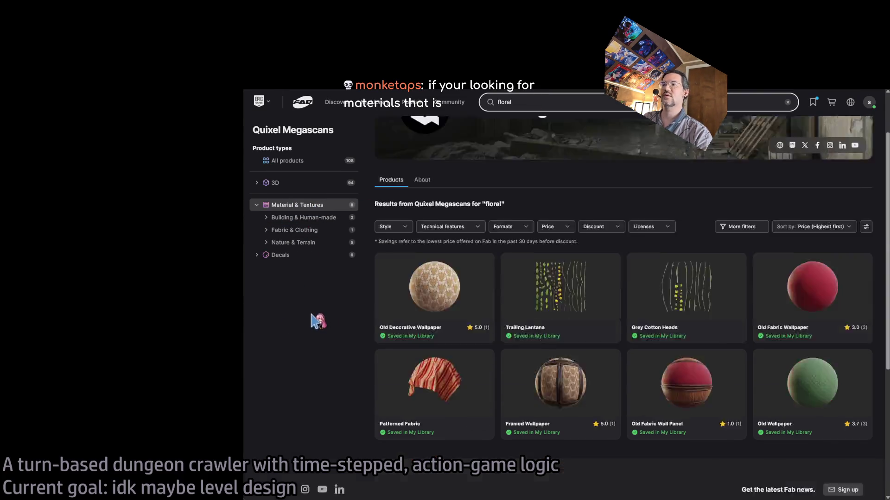
pyautogui.scroll(10, 322, 319)
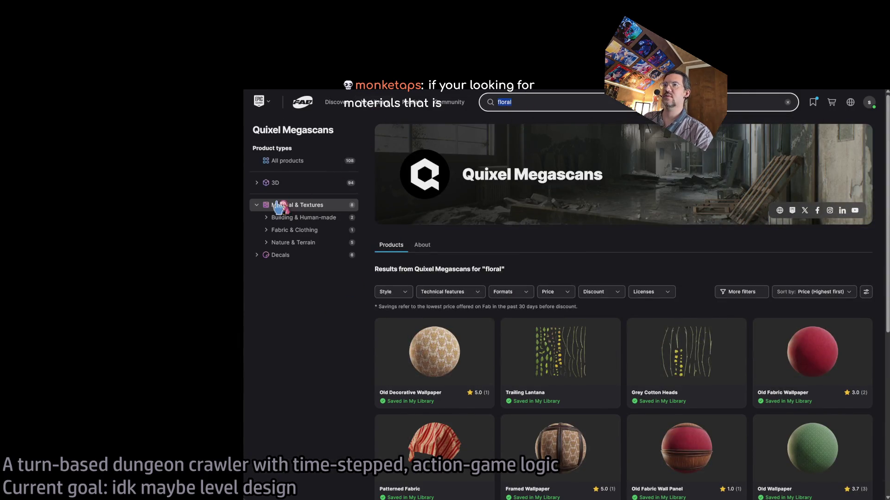
pyautogui.click(299, 161)
# Search for 'furniture' and open the Residential South Asian Furniture Sideboard Wood Weathered page.
pyautogui.click(533, 102)
pyautogui.press('BackSpace')
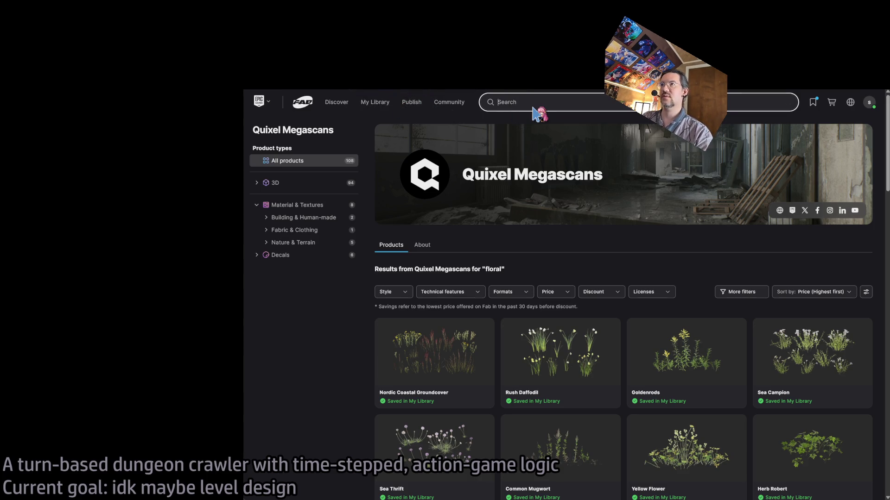
pyautogui.write('furniture')
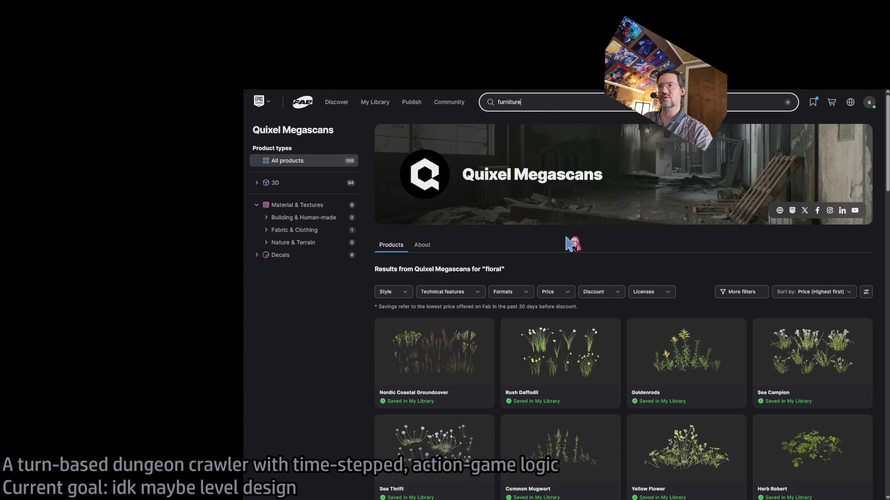
pyautogui.press('Return')
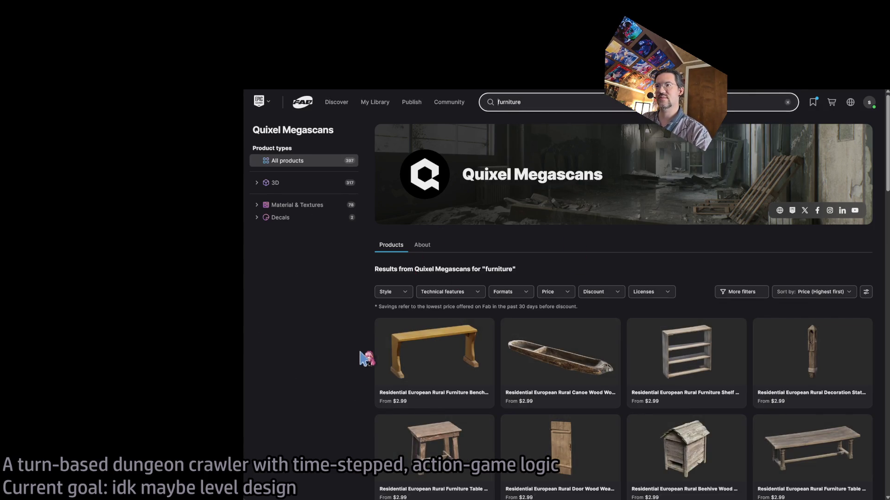
pyautogui.scroll(-10, 366, 360)
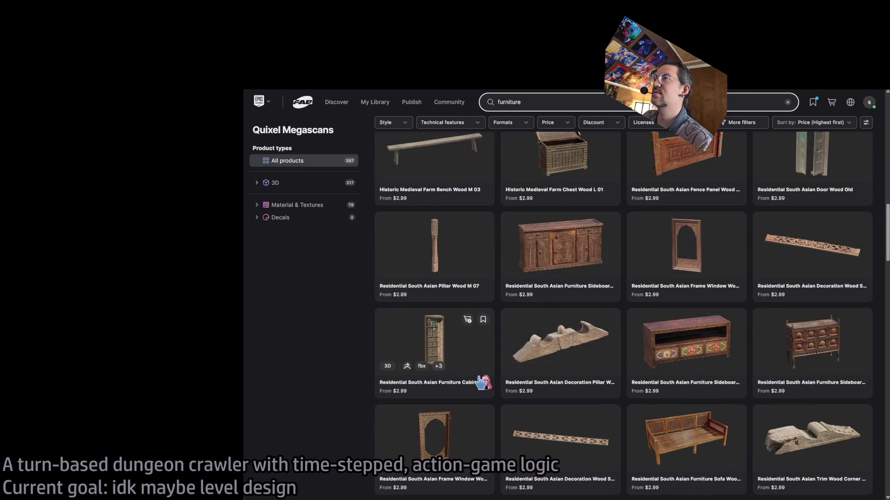
pyautogui.scroll(-3, 333, 354)
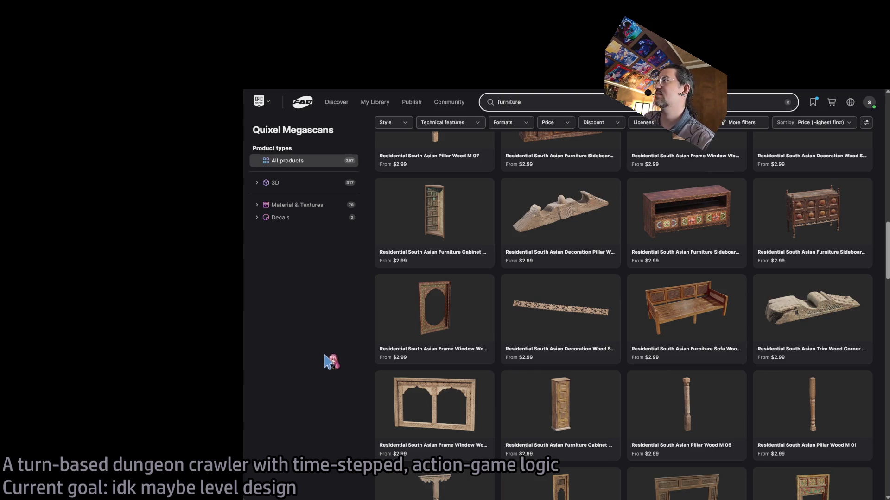
pyautogui.click(812, 213)
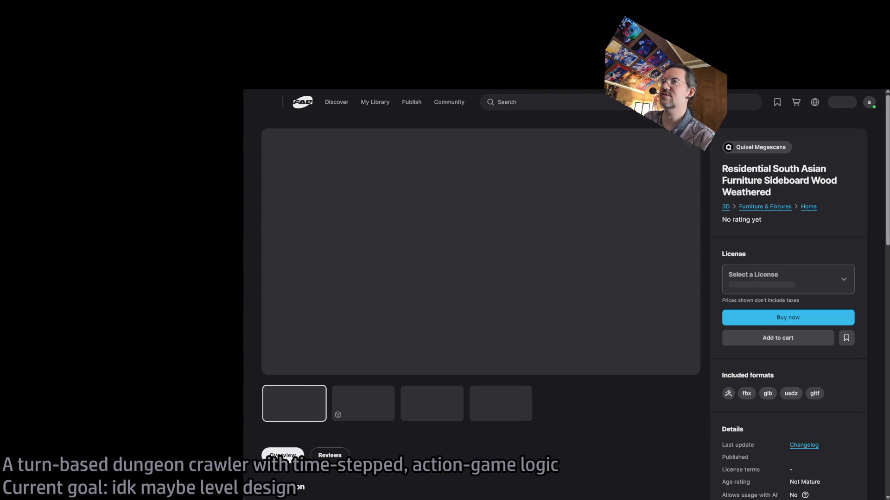
# Load the sideboard's 3D preview, rotate and zoom to its carved front, then go back.
pyautogui.click(354, 416)
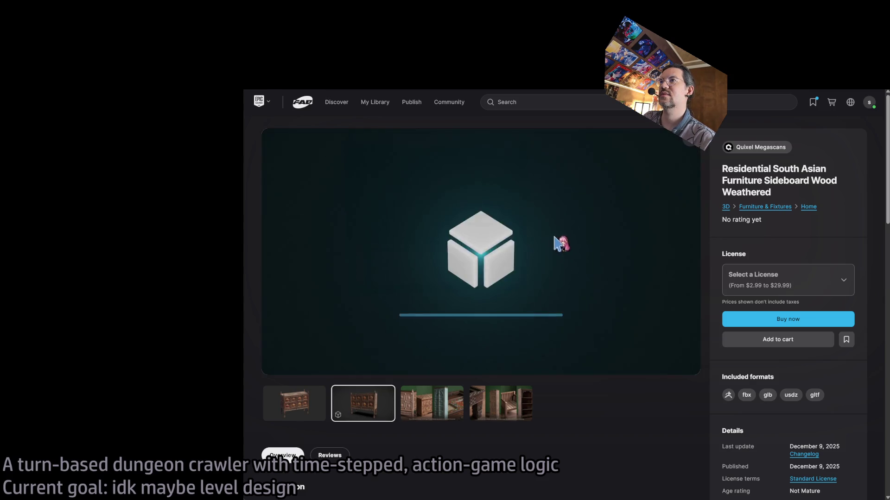
pyautogui.scroll(8, 517, 255)
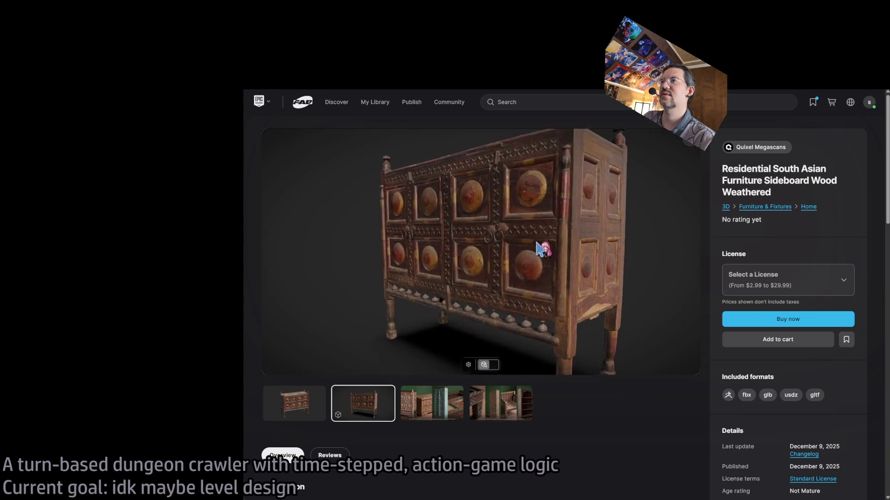
pyautogui.moveTo(586, 236); pyautogui.dragTo(536, 238)
pyautogui.scroll(5, 533, 240)
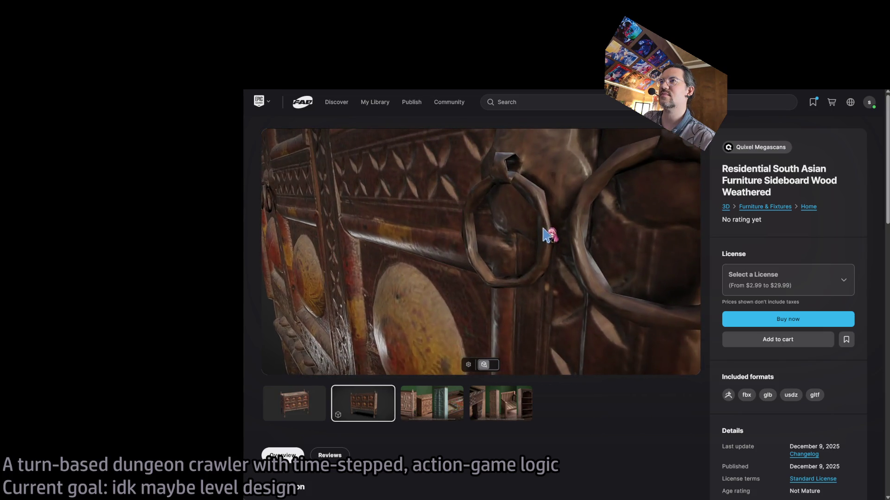
pyautogui.scroll(5, 545, 234)
pyautogui.scroll(-5, 539, 227)
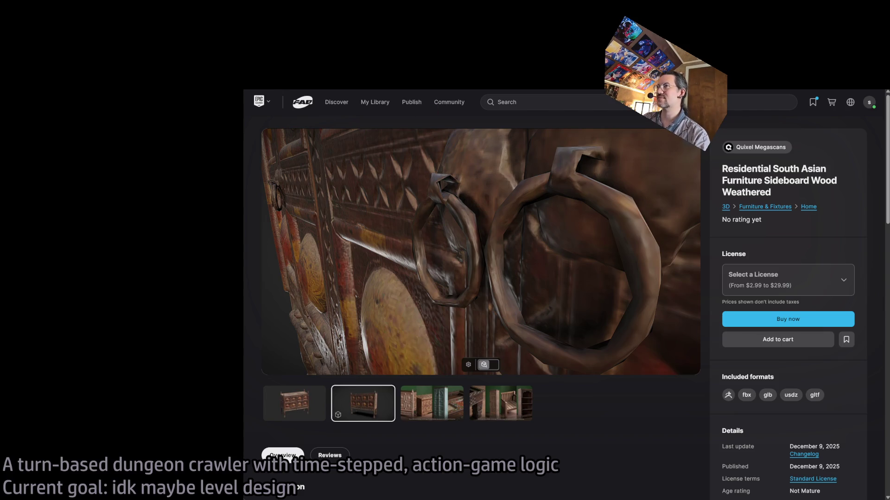
pyautogui.hotkey('alt', 'Left')
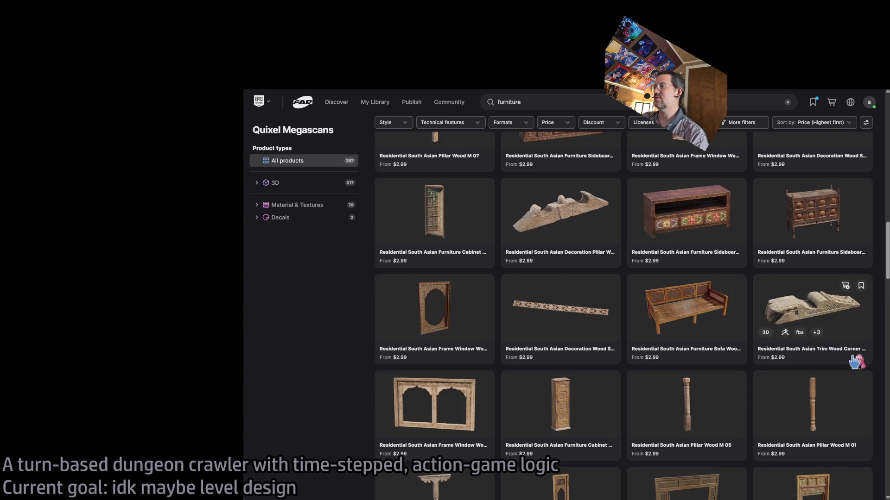
pyautogui.scroll(-10, 852, 370)
pyautogui.scroll(15, 852, 373)
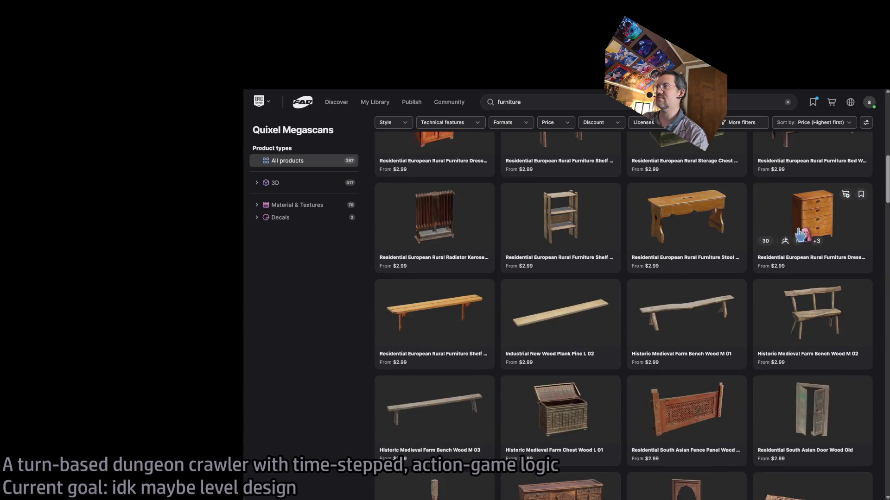
pyautogui.scroll(-10, 829, 344)
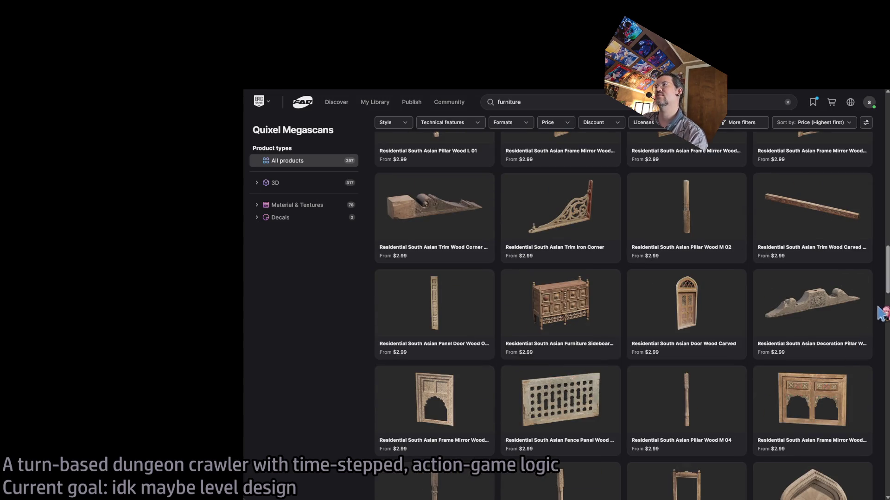
pyautogui.scroll(-2, 881, 314)
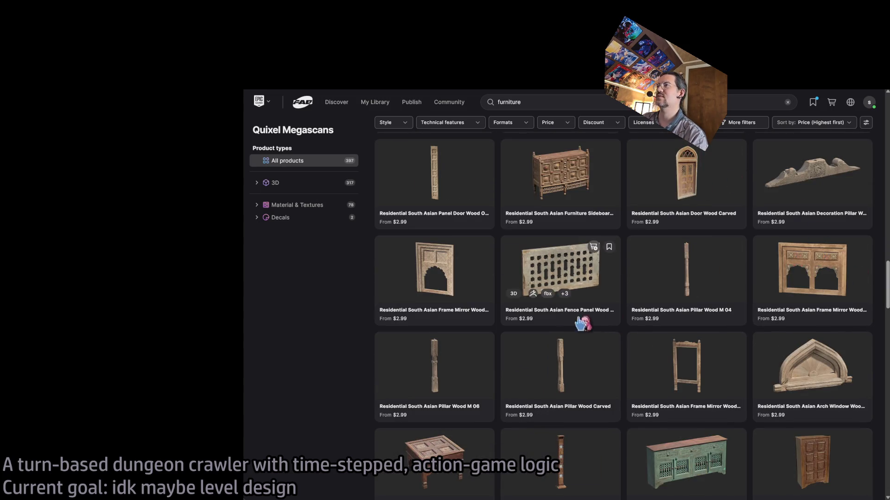
pyautogui.scroll(-5, 491, 318)
pyautogui.scroll(-15, 491, 318)
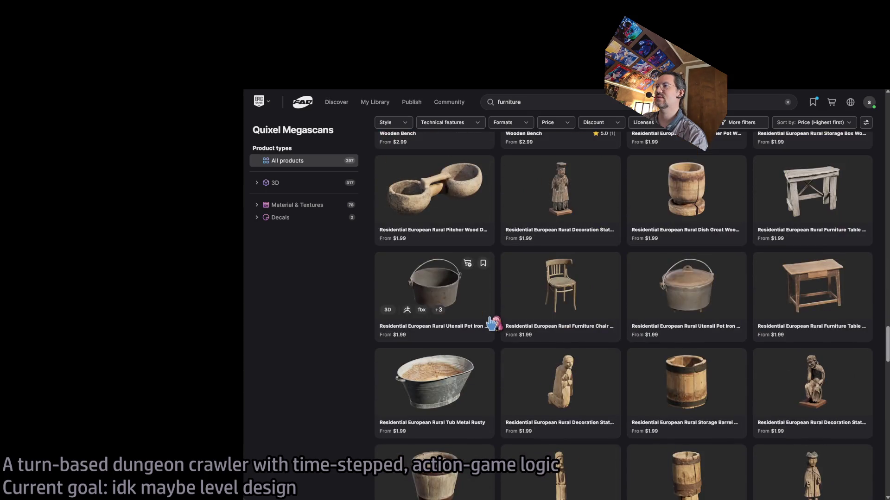
pyautogui.scroll(-15, 493, 327)
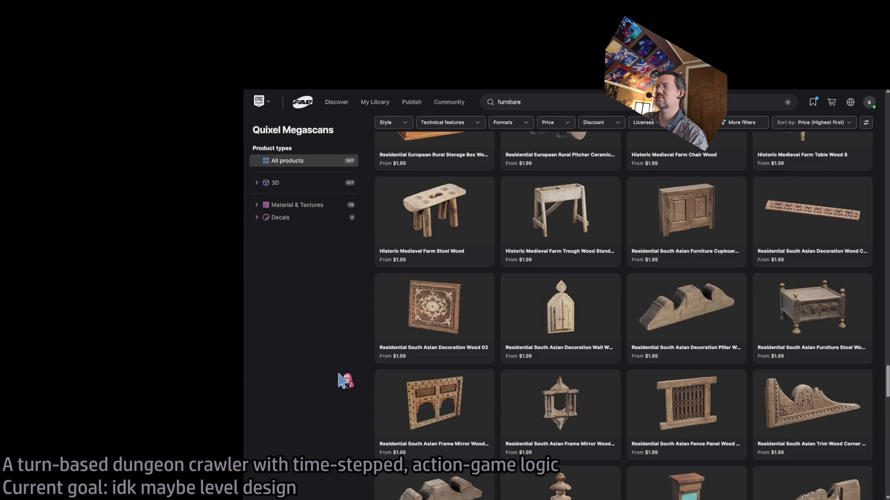
pyautogui.scroll(-15, 346, 381)
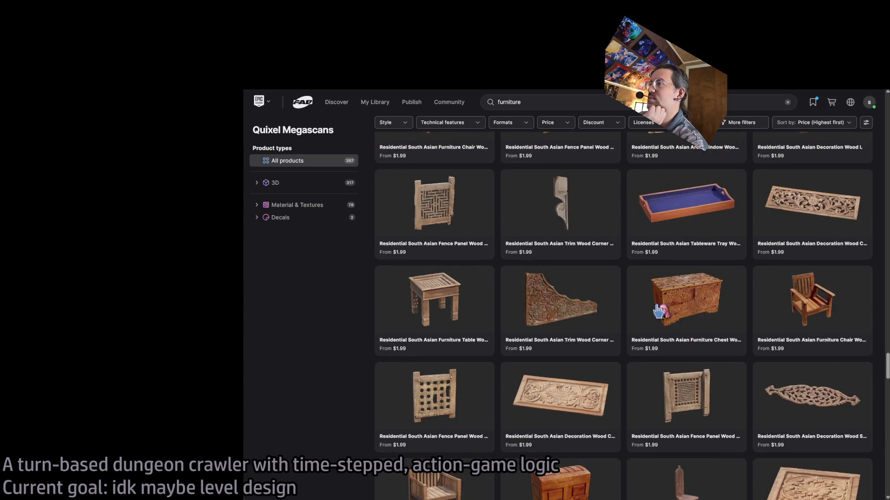
pyautogui.scroll(-10, 366, 280)
pyautogui.scroll(-10, 366, 280)
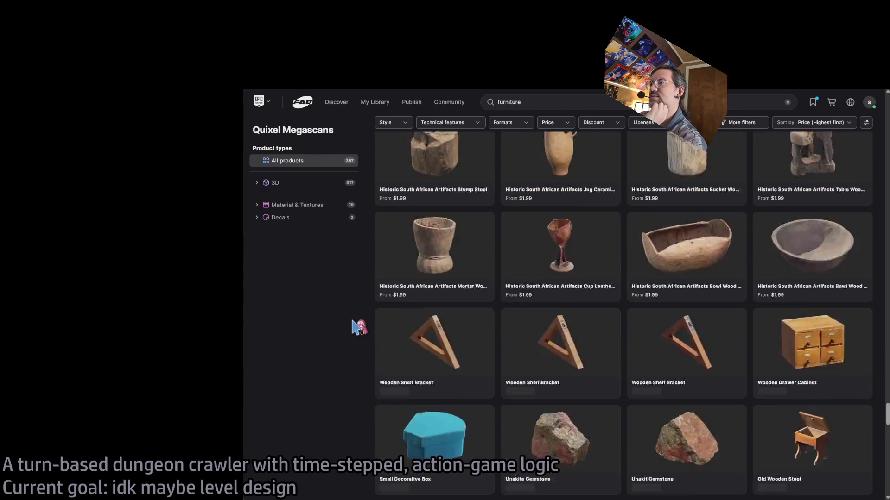
pyautogui.scroll(-10, 359, 328)
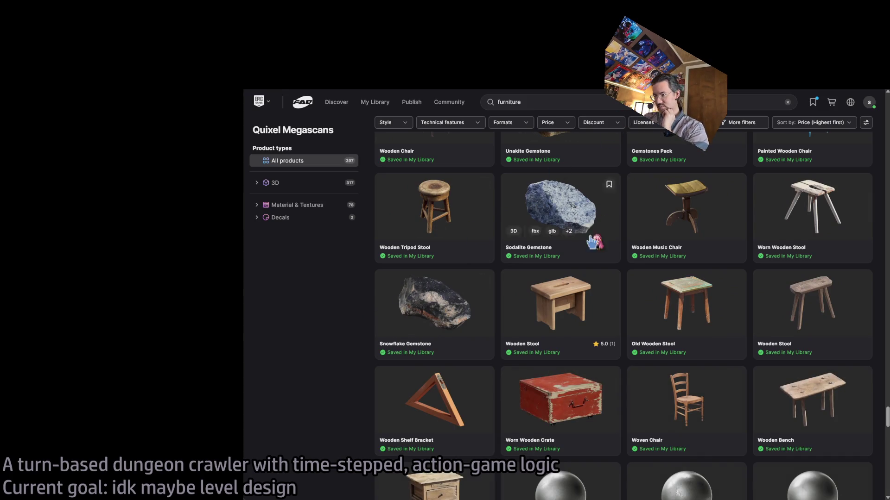
pyautogui.scroll(-15, 565, 309)
pyautogui.scroll(15, 565, 310)
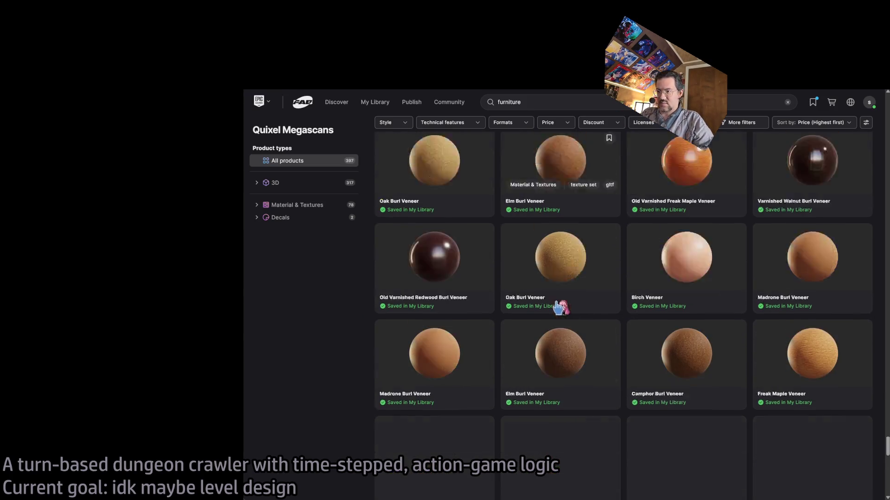
pyautogui.scroll(2, 554, 379)
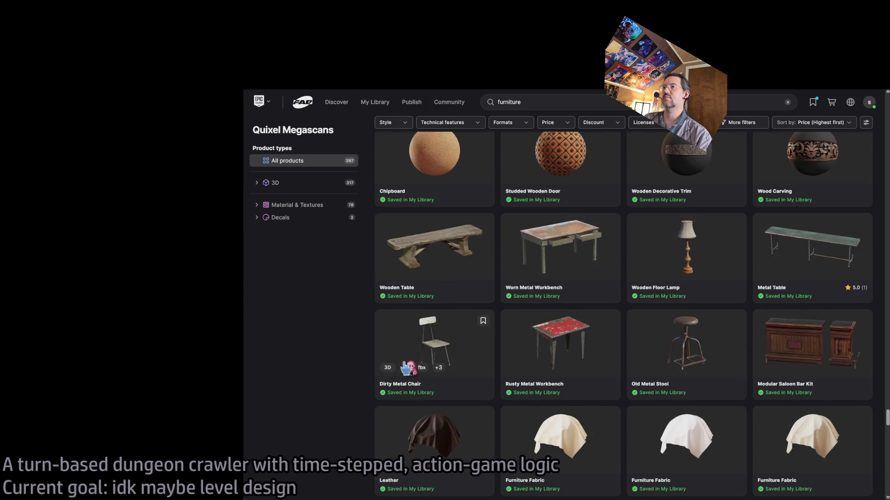
pyautogui.scroll(-10, 354, 375)
pyautogui.scroll(3, 355, 374)
pyautogui.scroll(2, 355, 375)
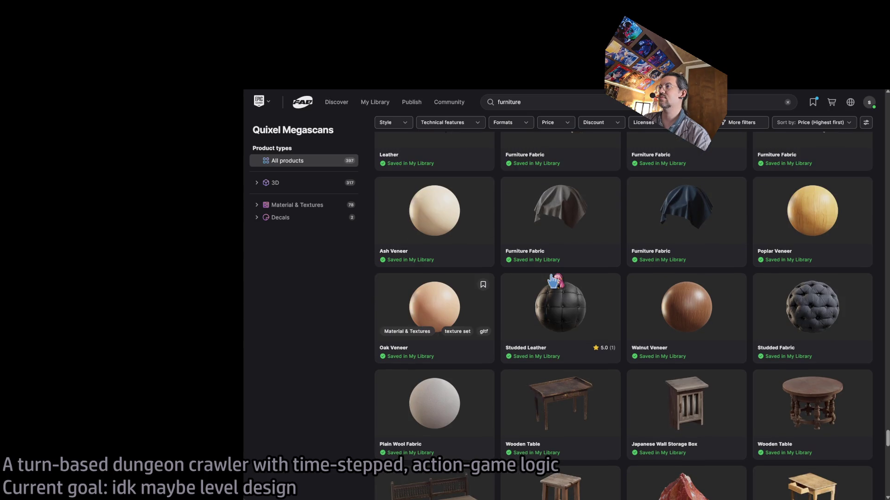
pyautogui.scroll(-10, 355, 407)
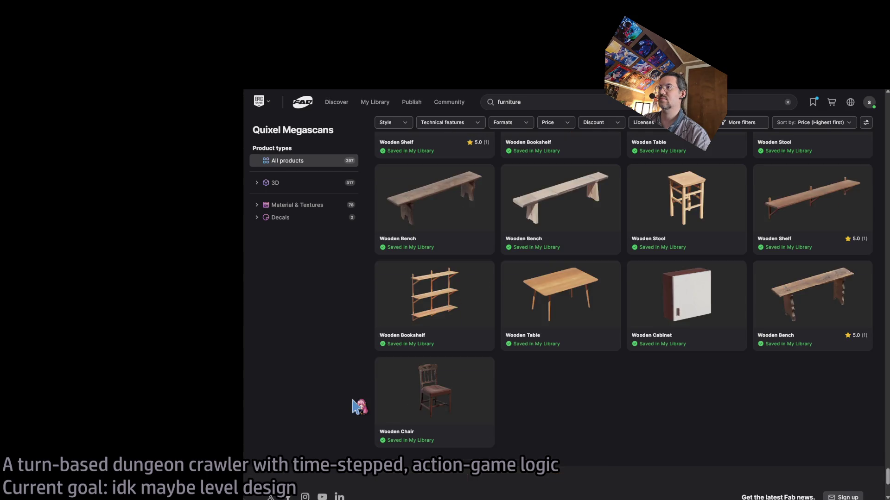
pyautogui.scroll(2, 357, 407)
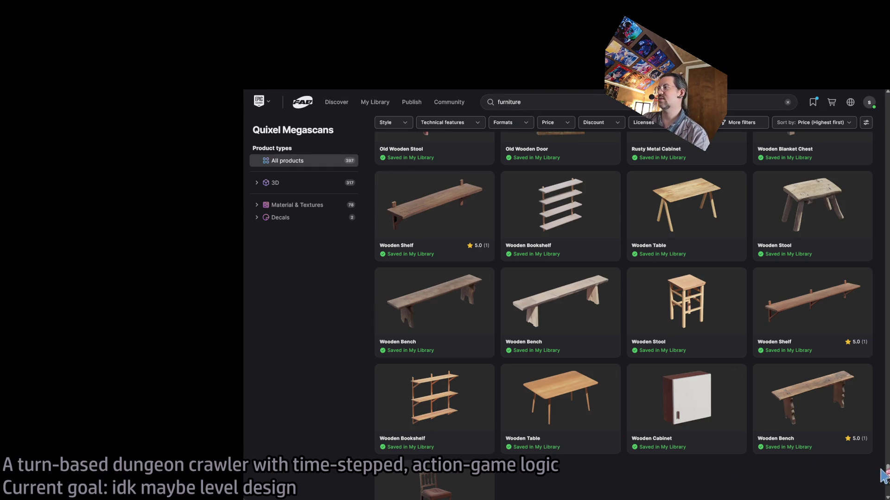
pyautogui.scroll(3, 885, 420)
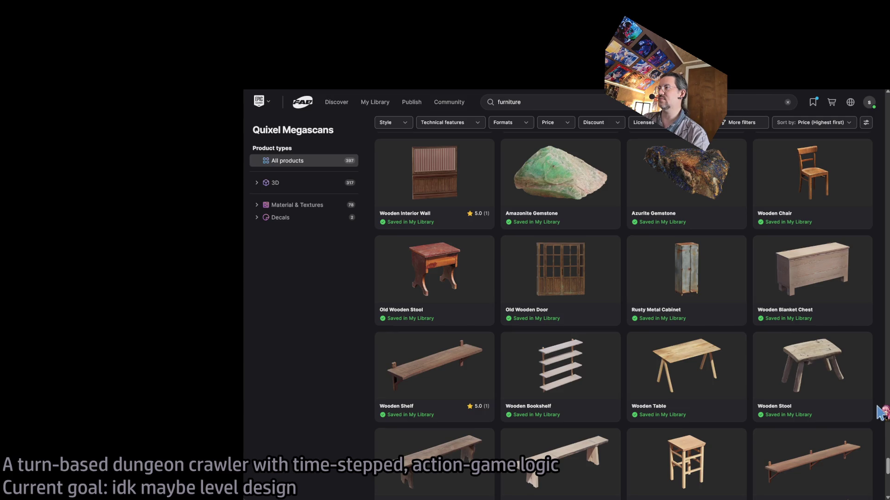
pyautogui.scroll(4, 882, 412)
pyautogui.scroll(10, 834, 380)
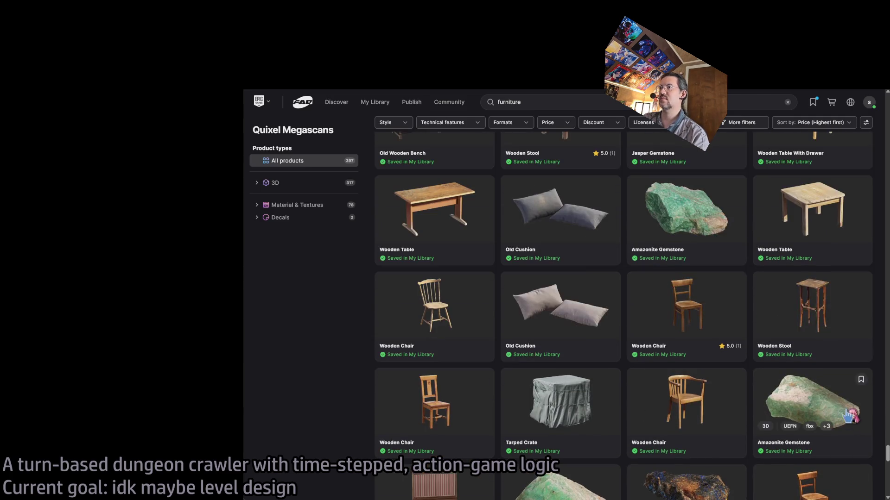
pyautogui.scroll(1, 849, 363)
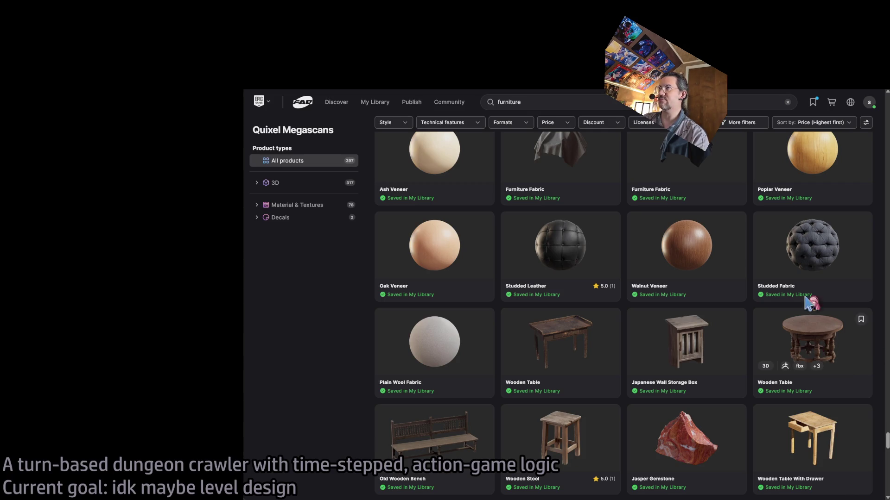
pyautogui.scroll(-15, 825, 374)
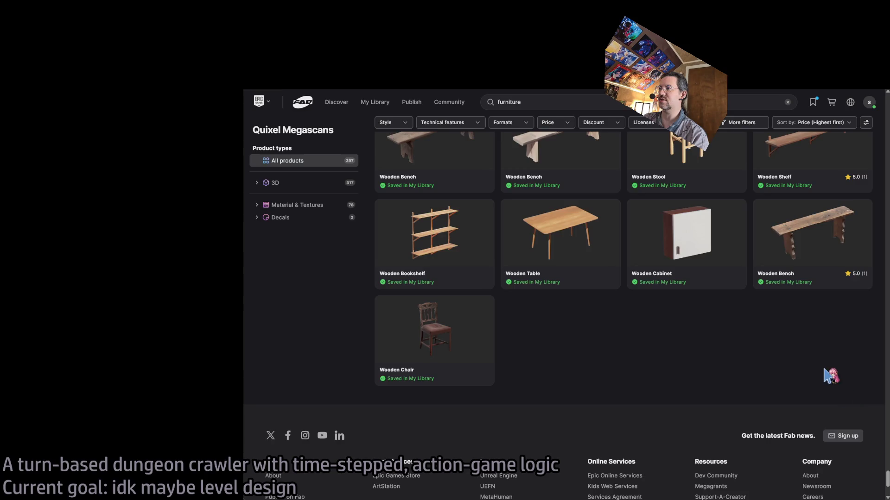
pyautogui.scroll(2, 829, 375)
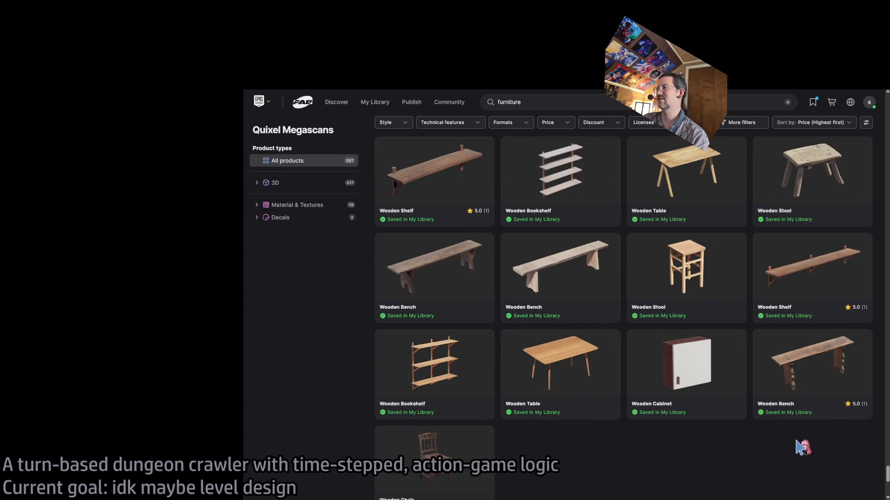
pyautogui.scroll(2, 715, 420)
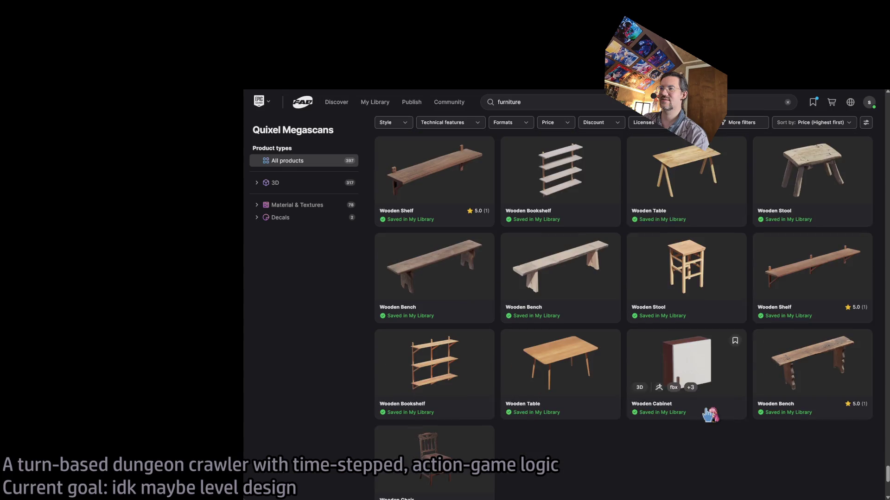
pyautogui.scroll(3, 830, 399)
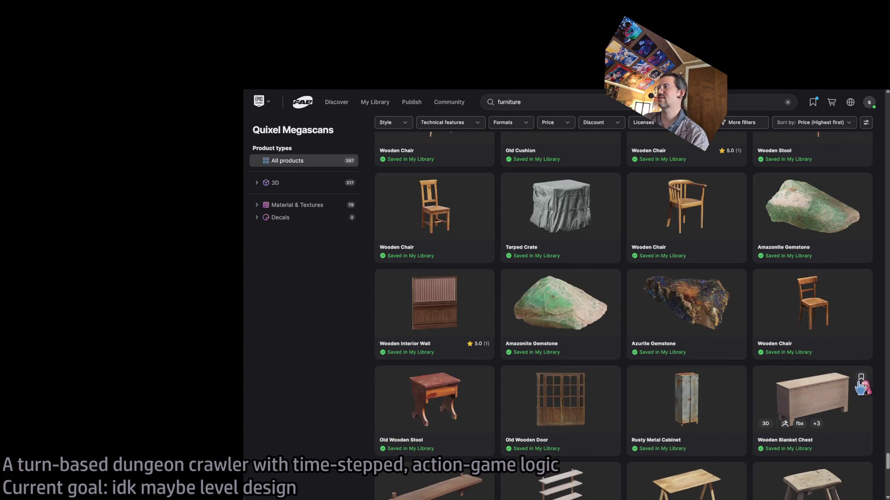
pyautogui.scroll(-3, 848, 347)
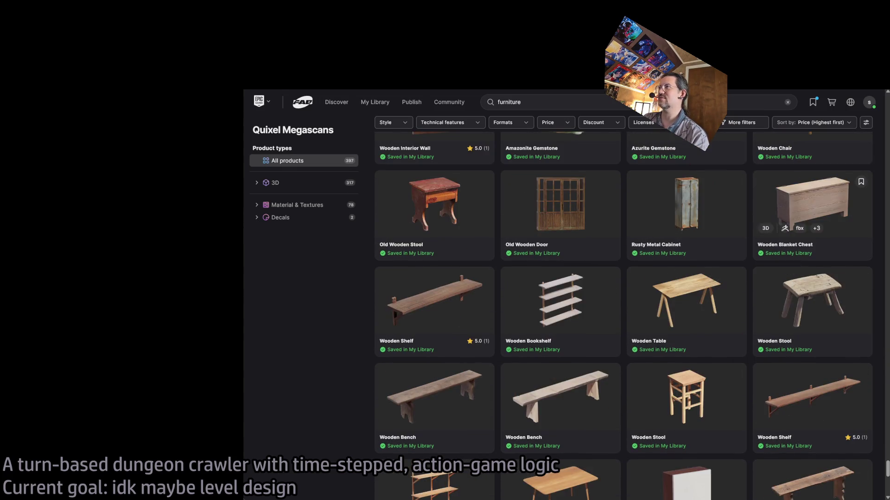
# Open the Wooden Blanket Chest page and orbit its interactive 3D model to view it from above.
pyautogui.click(790, 236)
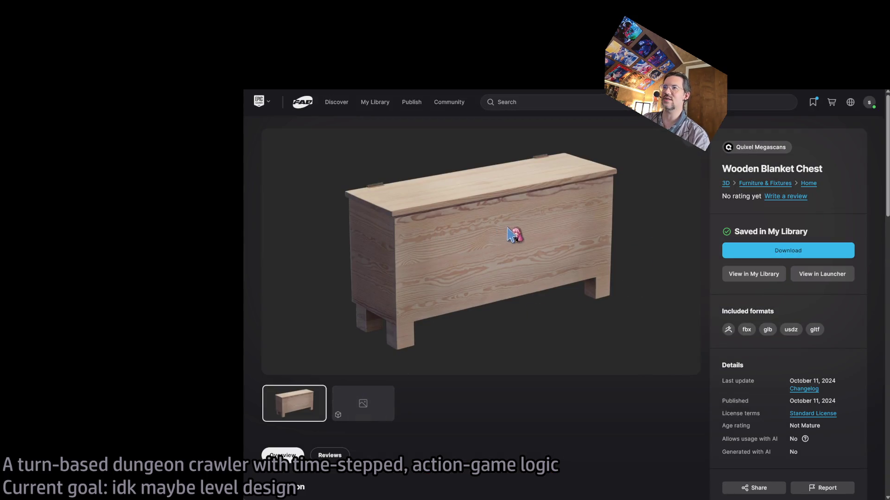
pyautogui.click(370, 405)
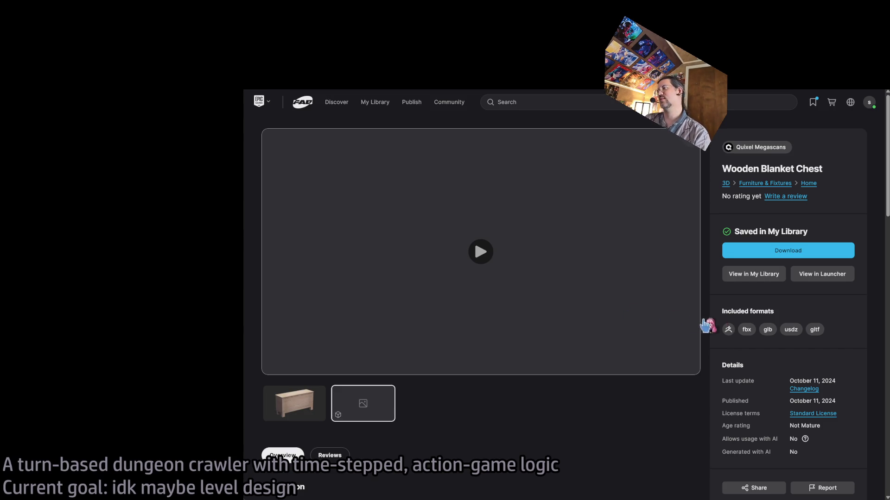
pyautogui.click(493, 278)
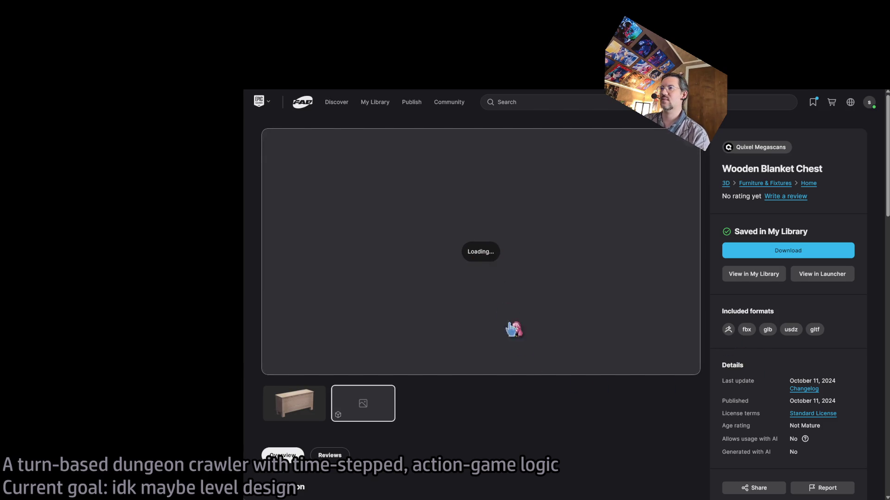
pyautogui.moveTo(565, 312)
pyautogui.mouseDown()
pyautogui.moveTo(560, 266)
pyautogui.moveTo(454, 255)
pyautogui.moveTo(582, 243)
pyautogui.moveTo(574, 222)
pyautogui.moveTo(553, 229)
pyautogui.mouseUp()
pyautogui.scroll(5, 526, 264)
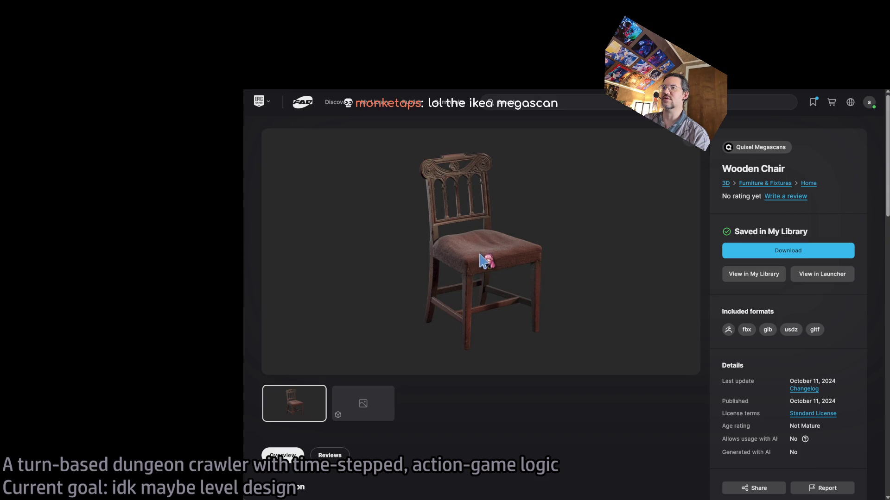
# Orbit the Wooden Chair's 3D model to see the seat underside, then open the Wooden Table page.
pyautogui.click(363, 394)
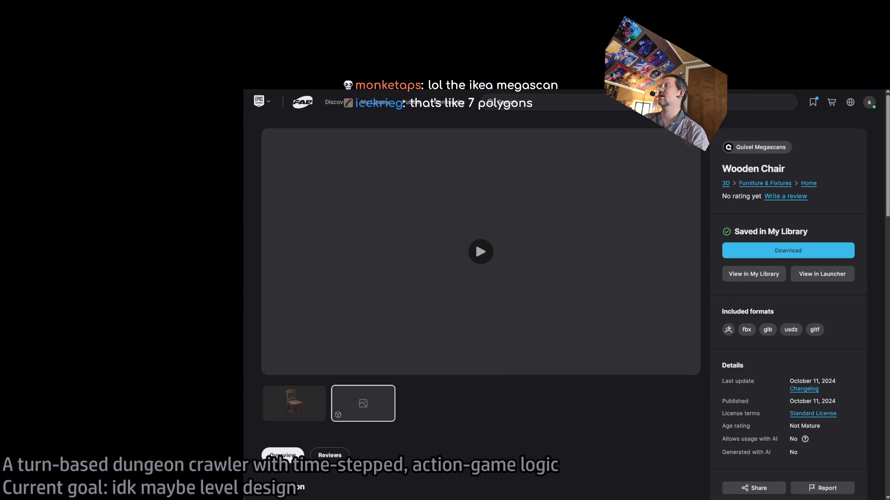
pyautogui.click(480, 251)
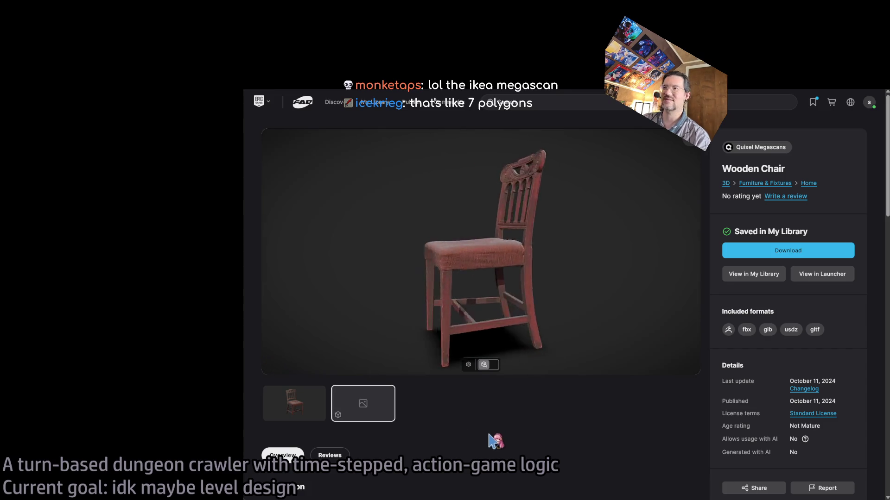
pyautogui.scroll(3, 499, 277)
pyautogui.moveTo(590, 287)
pyautogui.mouseDown()
pyautogui.moveTo(520, 258)
pyautogui.moveTo(510, 298)
pyautogui.moveTo(491, 294)
pyautogui.moveTo(523, 258)
pyautogui.moveTo(449, 266)
pyautogui.moveTo(498, 288)
pyautogui.moveTo(554, 266)
pyautogui.moveTo(556, 229)
pyautogui.moveTo(560, 234)
pyautogui.moveTo(536, 226)
pyautogui.moveTo(450, 234)
pyautogui.moveTo(477, 239)
pyautogui.moveTo(473, 250)
pyautogui.moveTo(428, 248)
pyautogui.moveTo(469, 274)
pyautogui.moveTo(470, 245)
pyautogui.moveTo(445, 258)
pyautogui.moveTo(452, 272)
pyautogui.moveTo(455, 264)
pyautogui.moveTo(548, 256)
pyautogui.moveTo(552, 280)
pyautogui.moveTo(550, 216)
pyautogui.mouseUp()
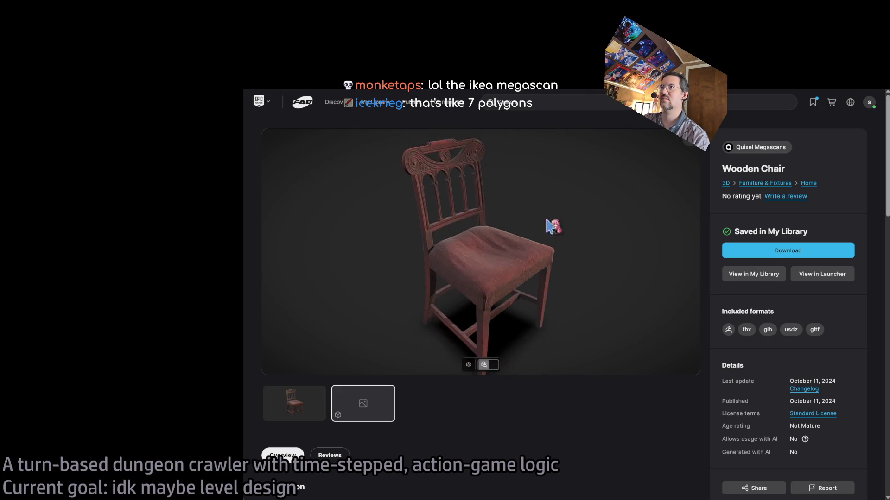
pyautogui.hotkey('alt', 'Left')
pyautogui.click(537, 271)
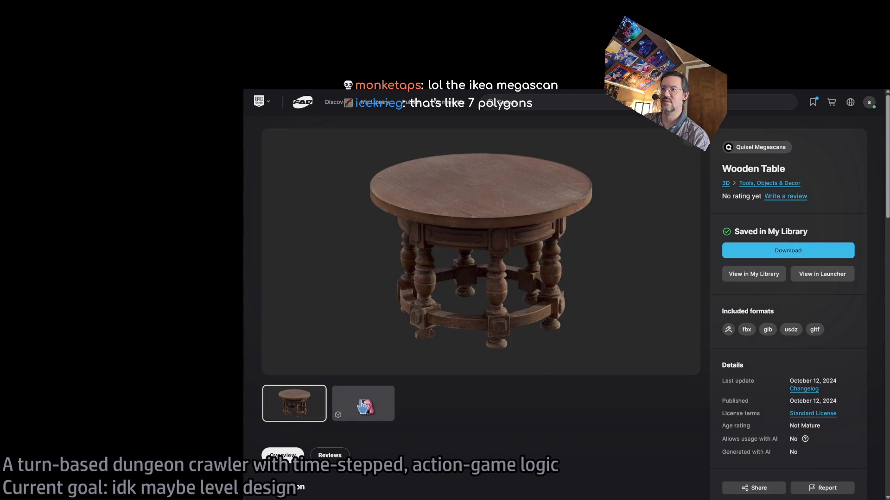
# Review the Wooden Table's list of downloadable files, then dismiss it.
pyautogui.click(788, 257)
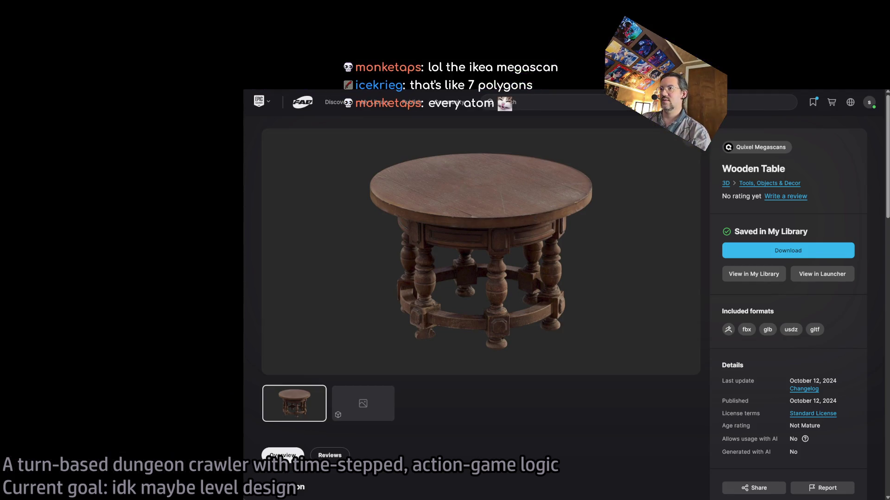
pyautogui.click(788, 253)
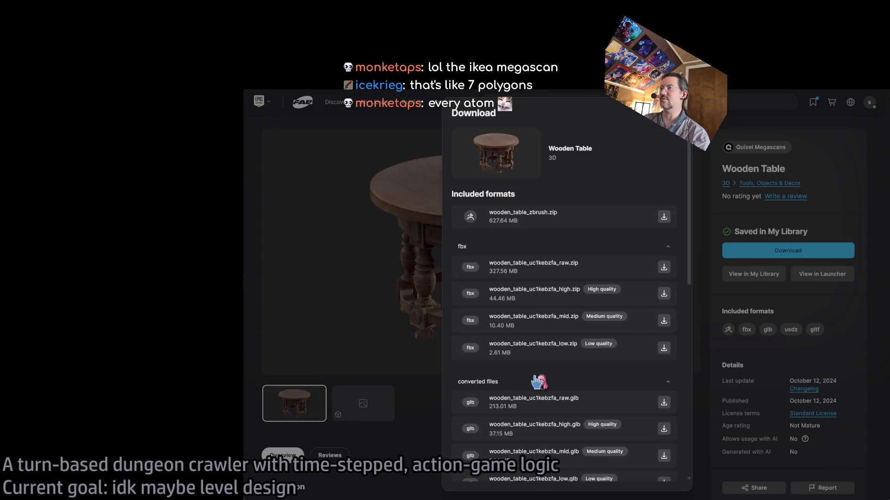
pyautogui.scroll(-4, 659, 247)
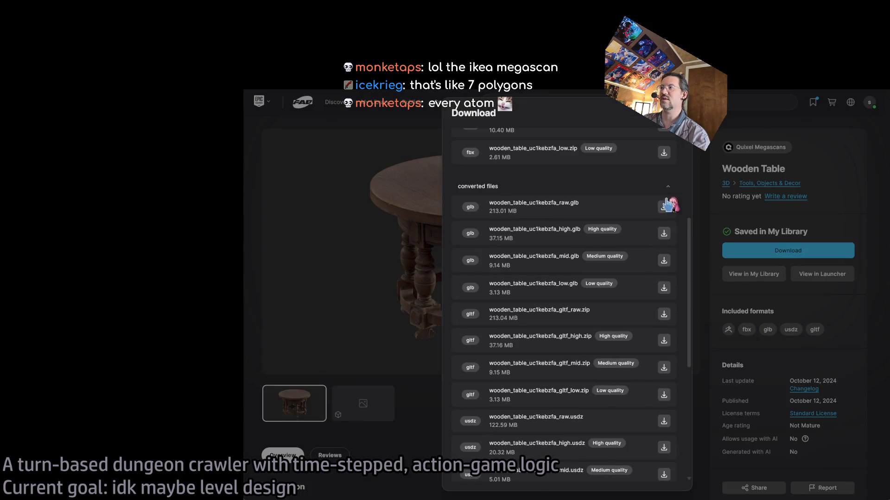
pyautogui.press('Escape')
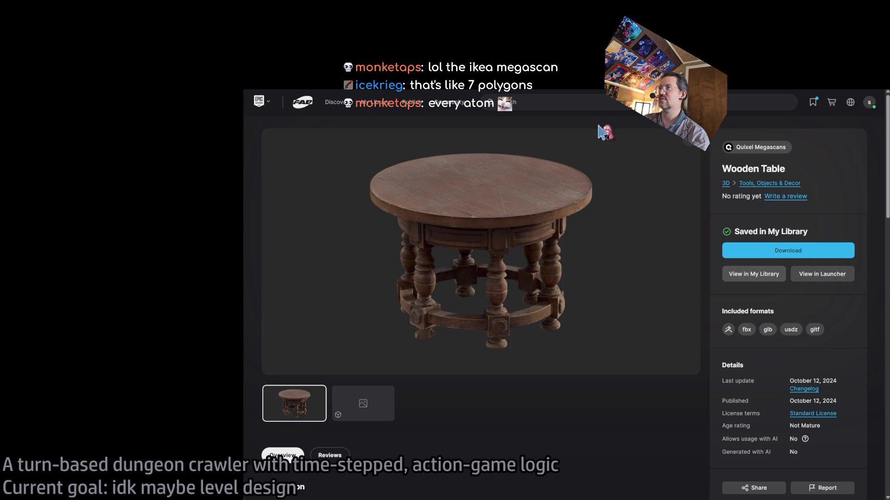
# Send the Wooden Table to the Epic Games Launcher, then switch to YouTube Music.
pyautogui.click(832, 280)
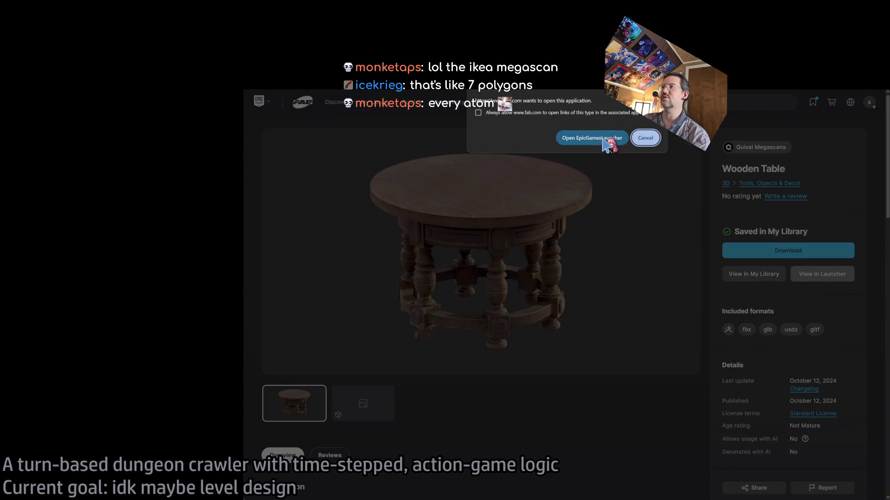
pyautogui.click(607, 138)
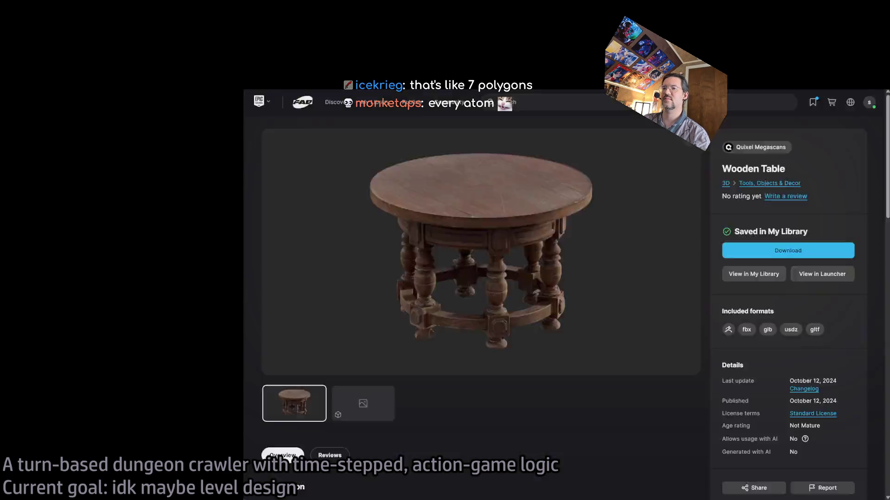
pyautogui.hotkey('alt', 'Tab')
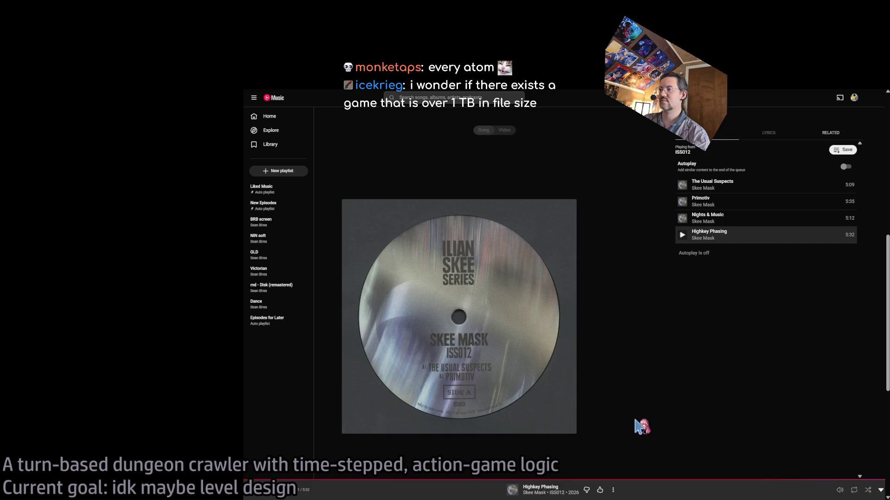
# Play Skee Mask's 2025 Stressmanagement EP from the Skee Mask artist page, starting with 'TR Nautila'.
pyautogui.click(528, 492)
pyautogui.scroll(-5, 454, 325)
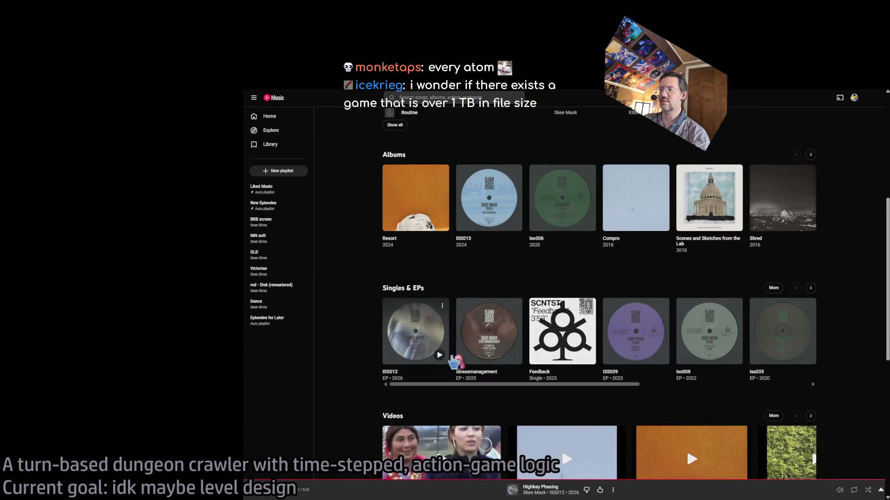
pyautogui.click(512, 355)
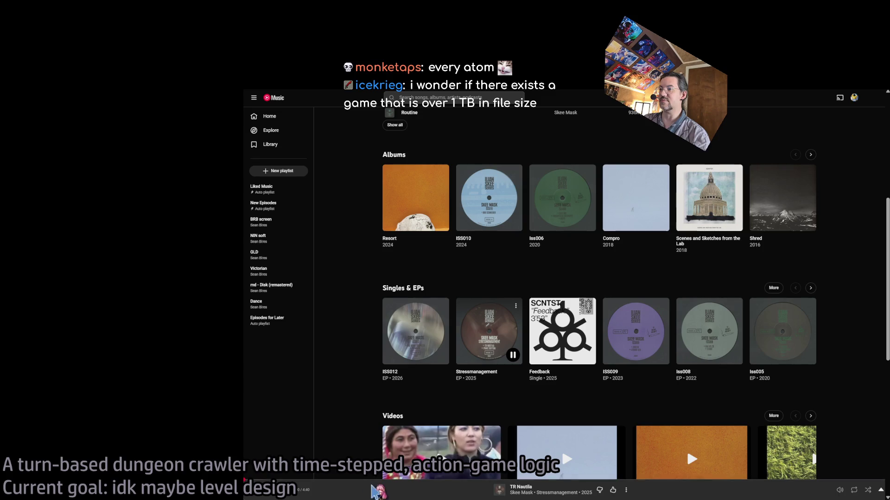
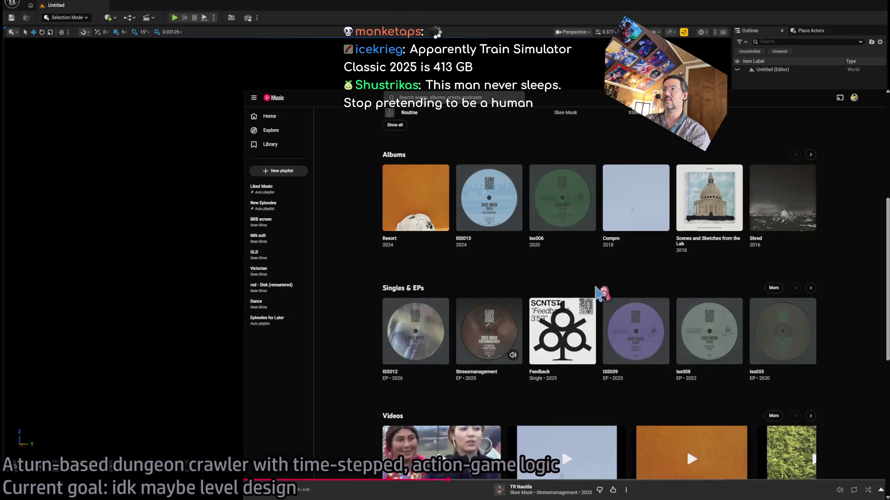
# Switch between the Twitch and Fab tabs and check Twitch notifications and Prime offers.
pyautogui.hotkey('ctrl', 'Tab')
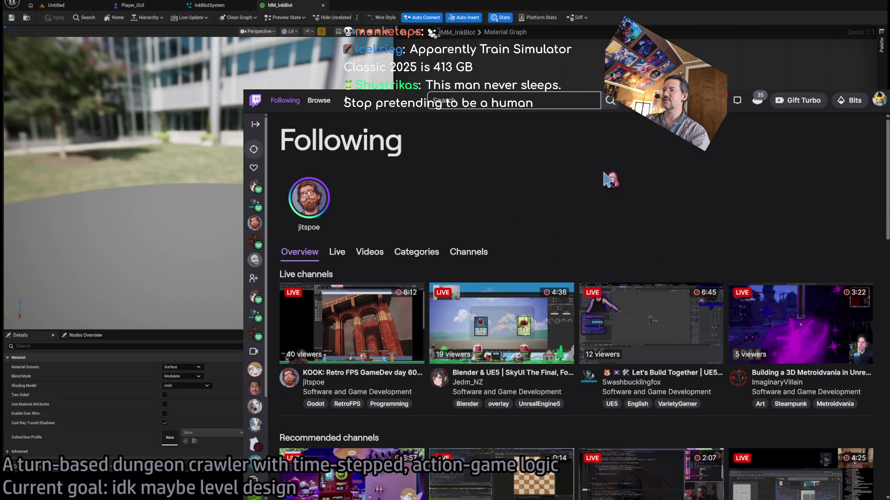
pyautogui.hotkey('ctrl', 'Tab')
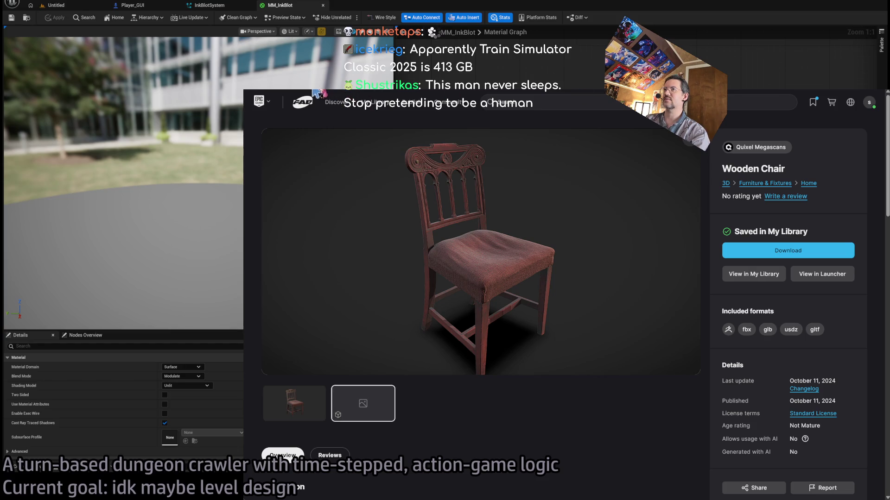
pyautogui.hotkey('ctrl', 'shift', 'Tab')
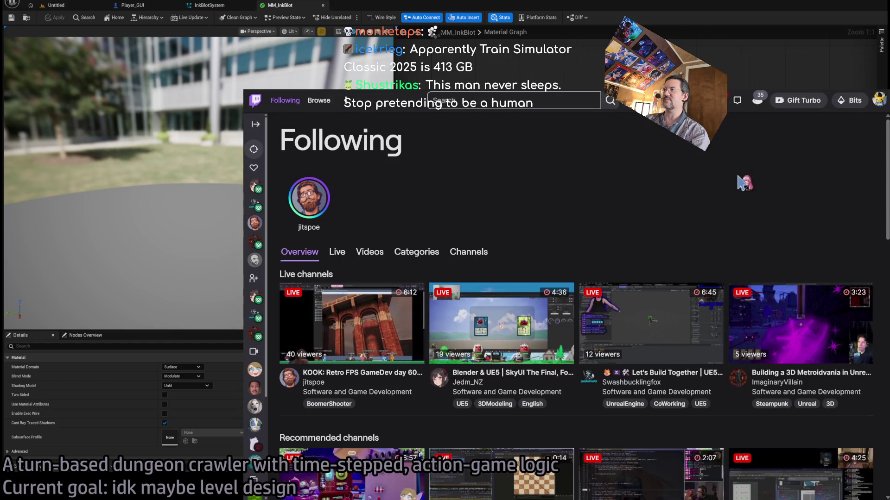
pyautogui.click(738, 100)
pyautogui.click(737, 100)
pyautogui.click(757, 100)
pyautogui.click(757, 99)
# Return to the Fab Wooden Chair tab, then leave the browser for Unreal's Untitled level.
pyautogui.hotkey('ctrl', 'Tab')
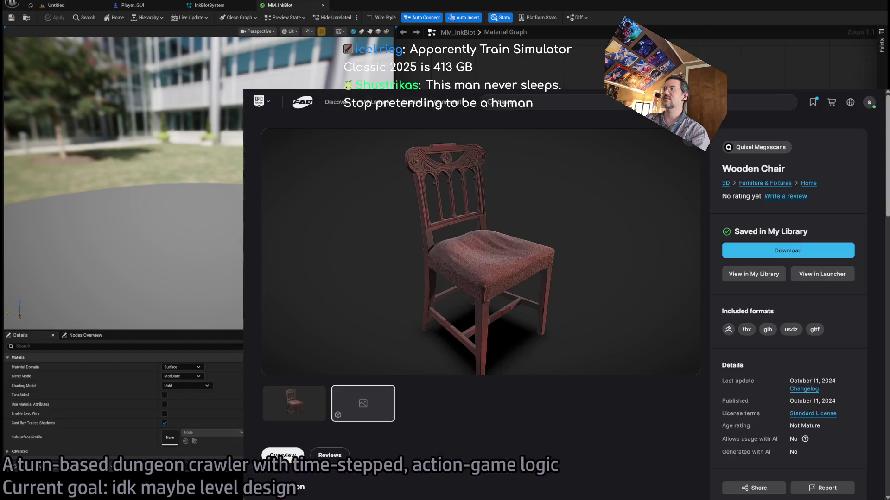
pyautogui.hotkey('alt', 'Tab')
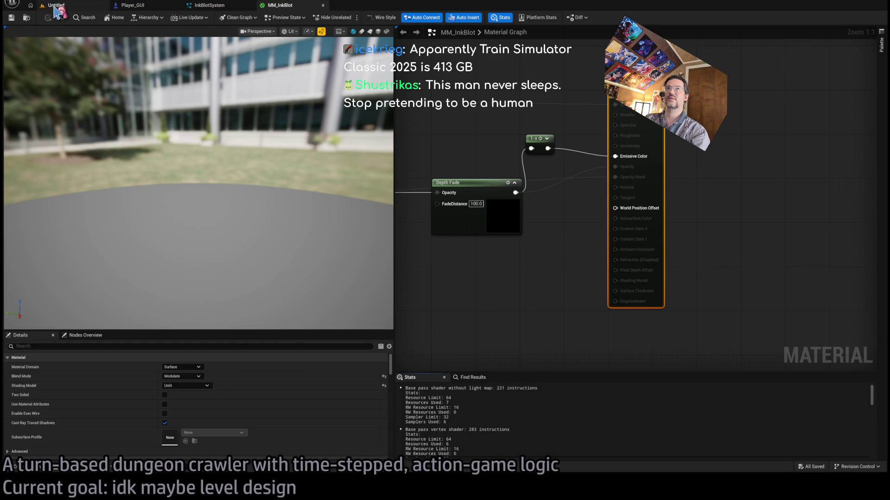
pyautogui.click(54, 6)
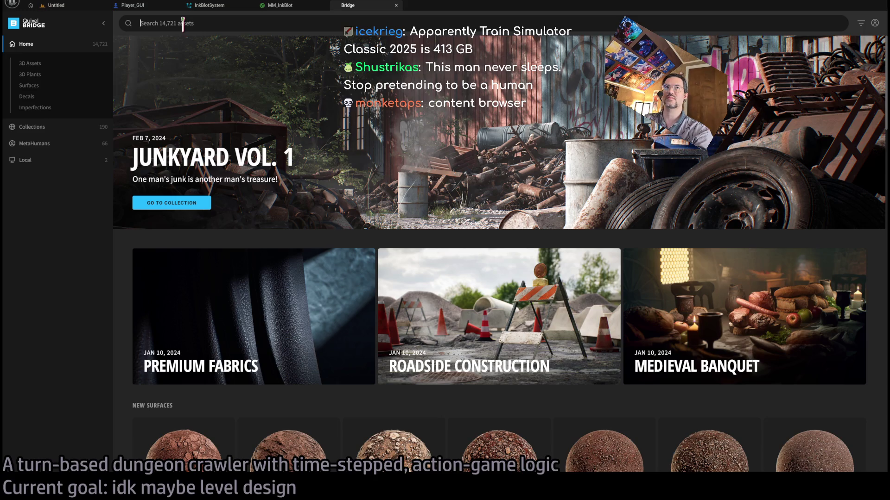
# Search Quixel Bridge for 'floral' assets.
pyautogui.click(199, 21)
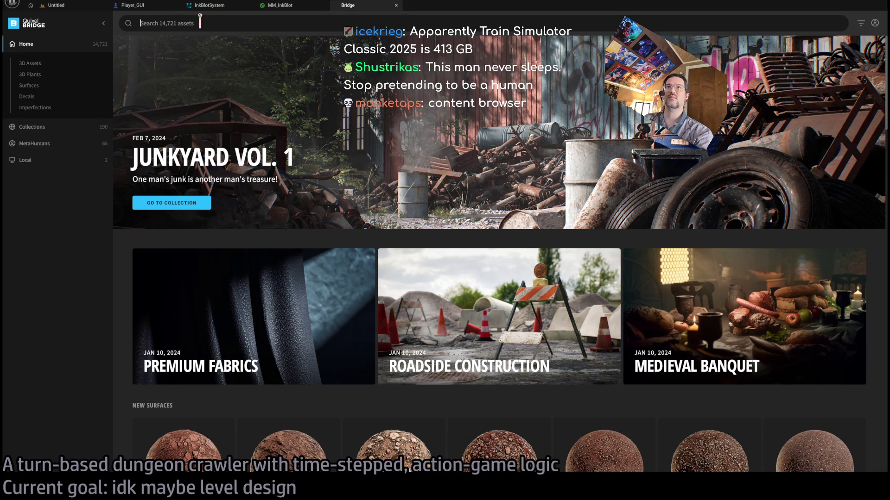
pyautogui.write('floral')
pyautogui.press('Return')
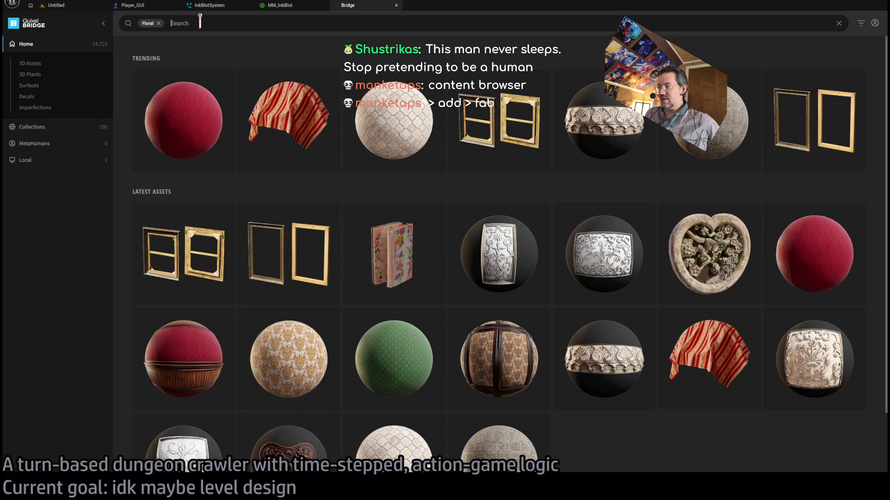
# Open the Japanese Decorative Ornament's details from the floral results and check the signed-in Fab account.
pyautogui.scroll(-2, 538, 269)
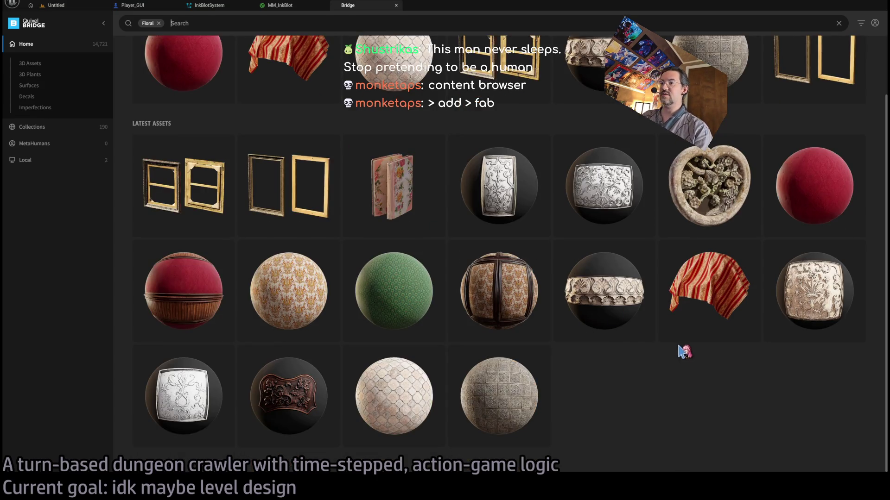
pyautogui.scroll(2, 632, 404)
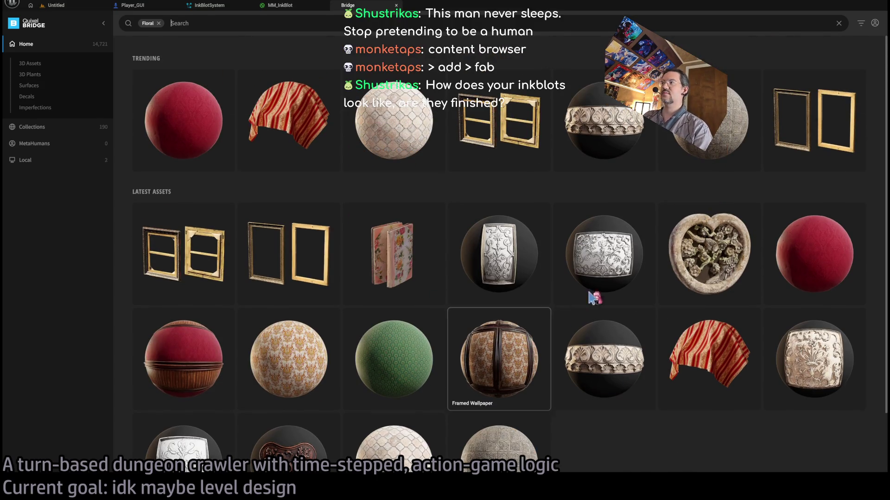
pyautogui.click(727, 250)
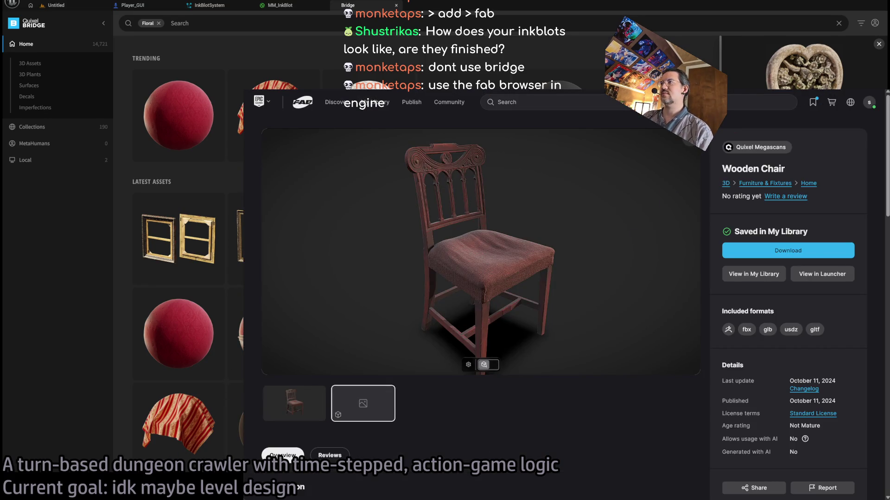
pyautogui.click(869, 103)
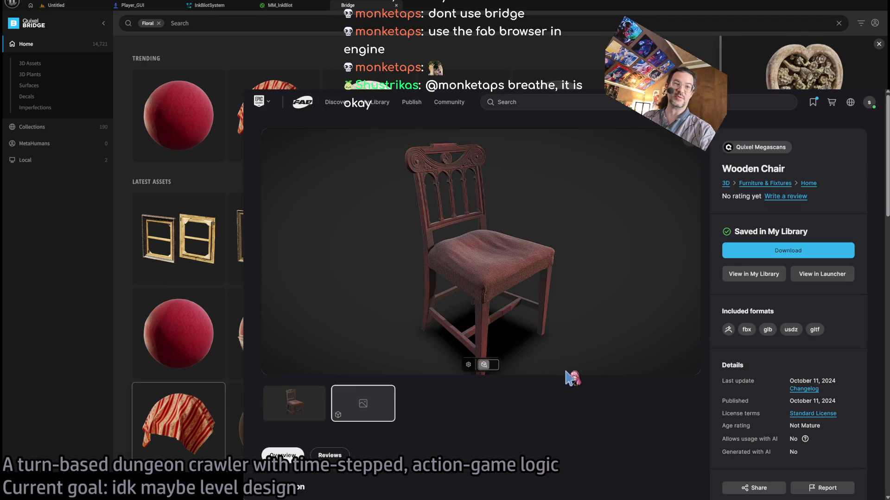
# Load Gmail in a new tab, close it, then close the Fab window to reveal Bridge.
pyautogui.hotkey('ctrl', 't')
pyautogui.write('gmail')
pyautogui.press('Return')
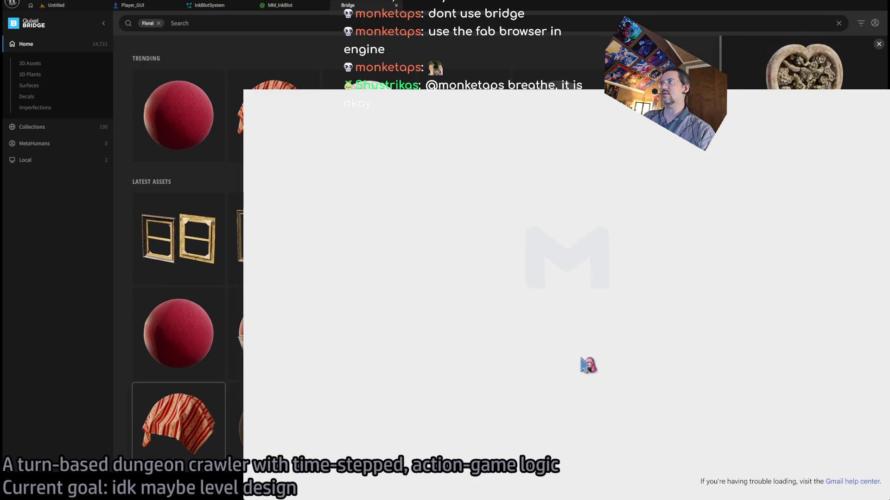
pyautogui.hotkey('ctrl', 'w')
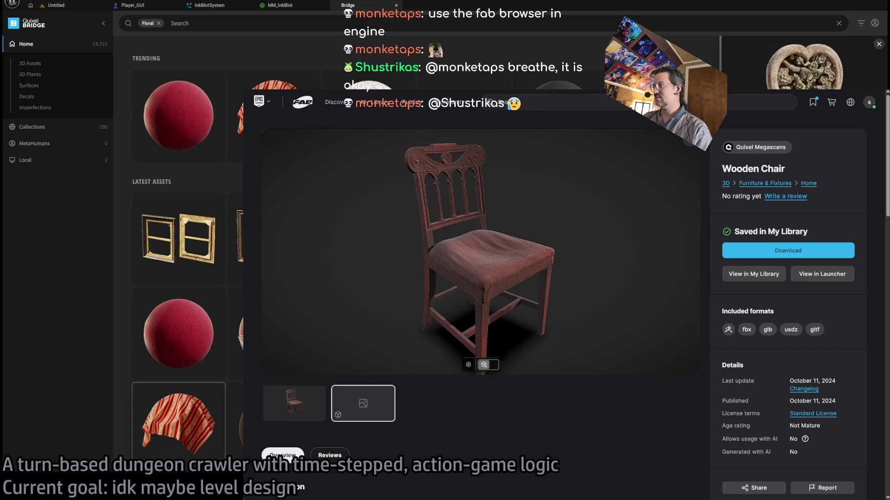
pyautogui.hotkey('ctrl', 'w')
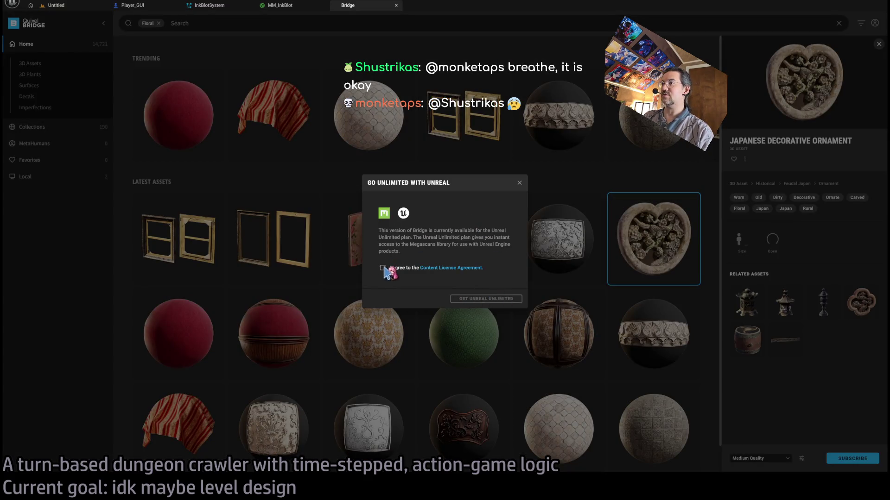
# Accept the Content License Agreement, get past the Unreal Unlimited prompt, and clear the Floral filter.
pyautogui.click(383, 268)
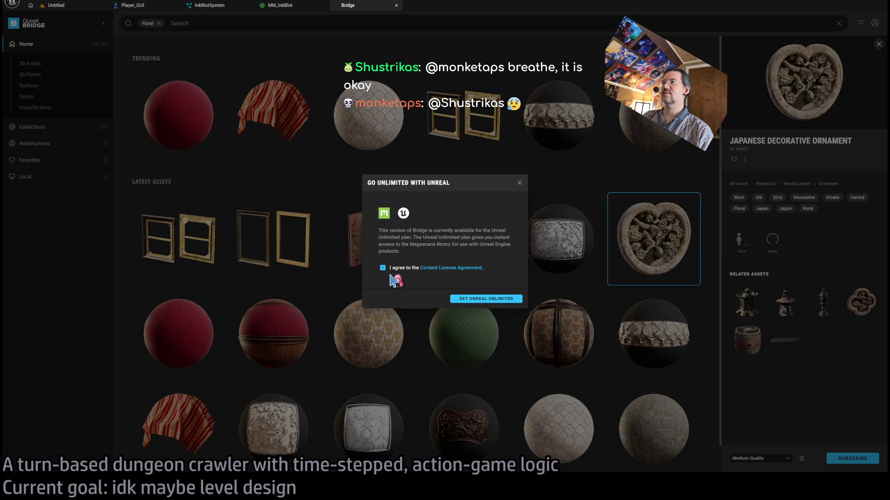
pyautogui.click(383, 270)
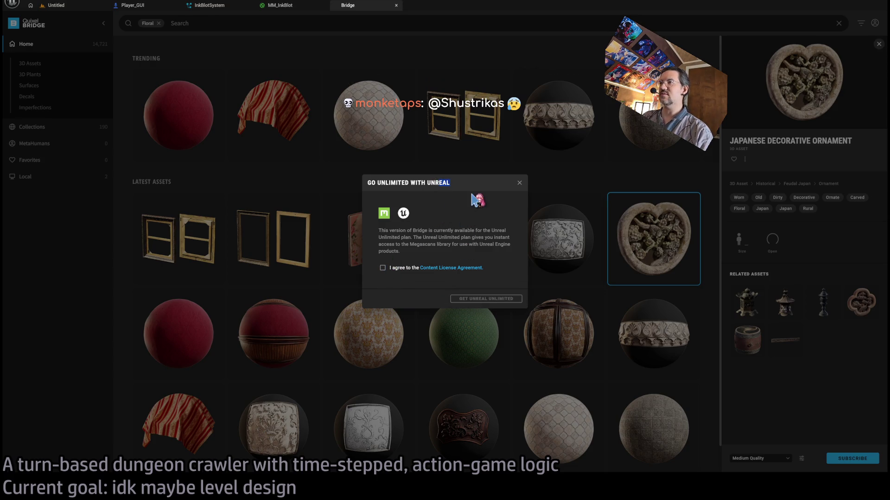
pyautogui.tripleClick(436, 238)
pyautogui.click(423, 239)
pyautogui.moveTo(416, 241); pyautogui.dragTo(427, 253)
pyautogui.click(434, 256)
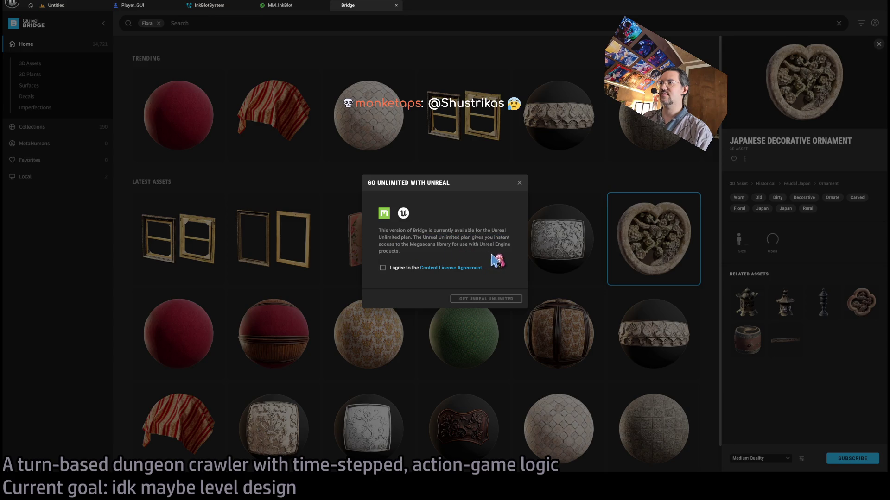
pyautogui.click(383, 269)
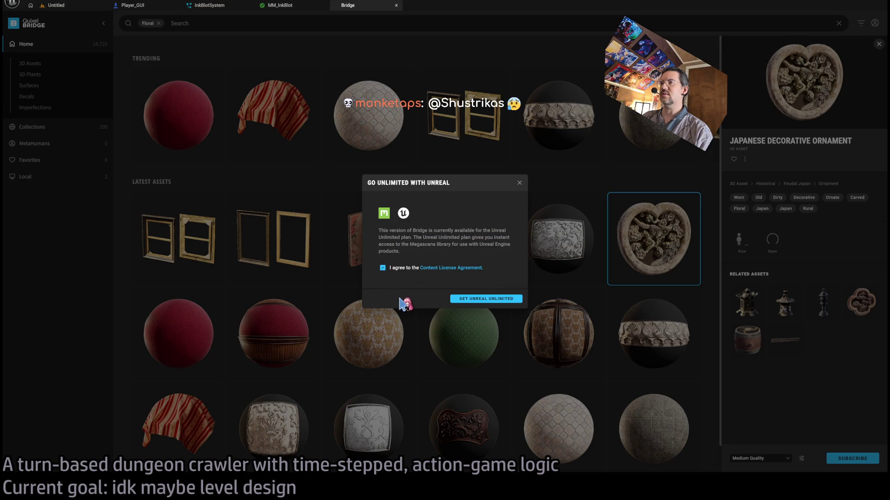
pyautogui.click(518, 184)
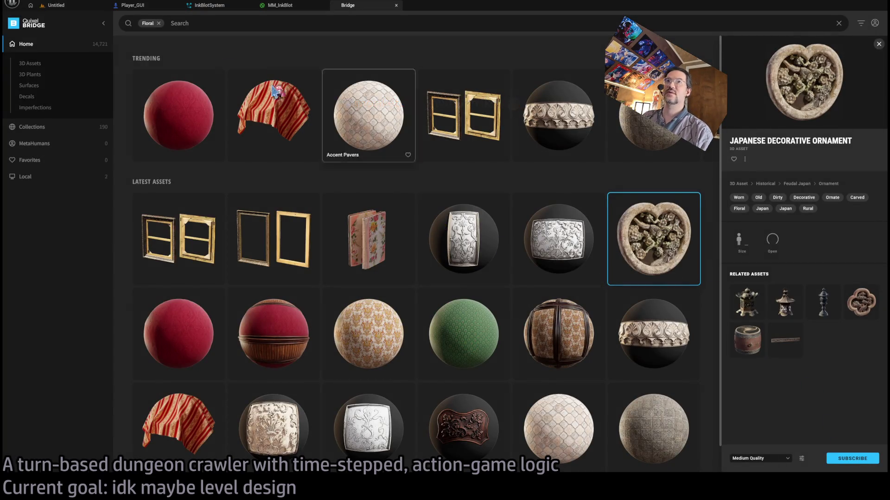
pyautogui.click(159, 24)
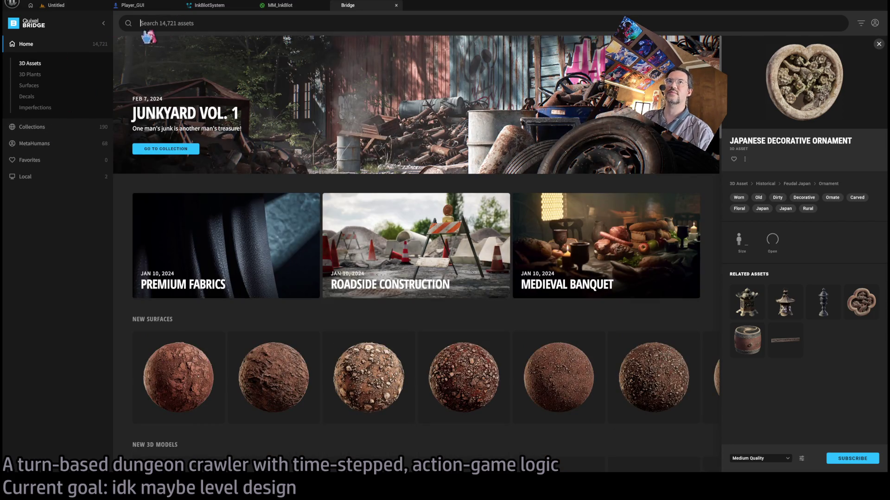
# Search Bridge for furniture and open the Wooden Chair's details and extra options.
pyautogui.click(195, 23)
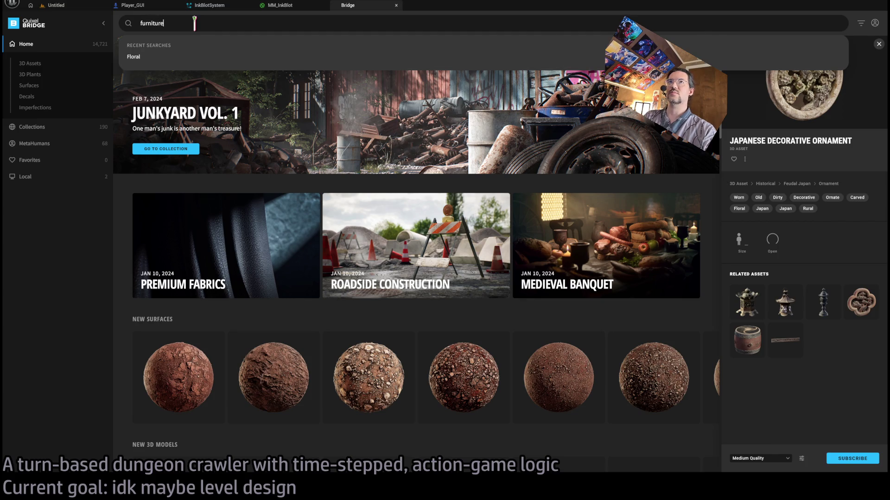
pyautogui.press('Return')
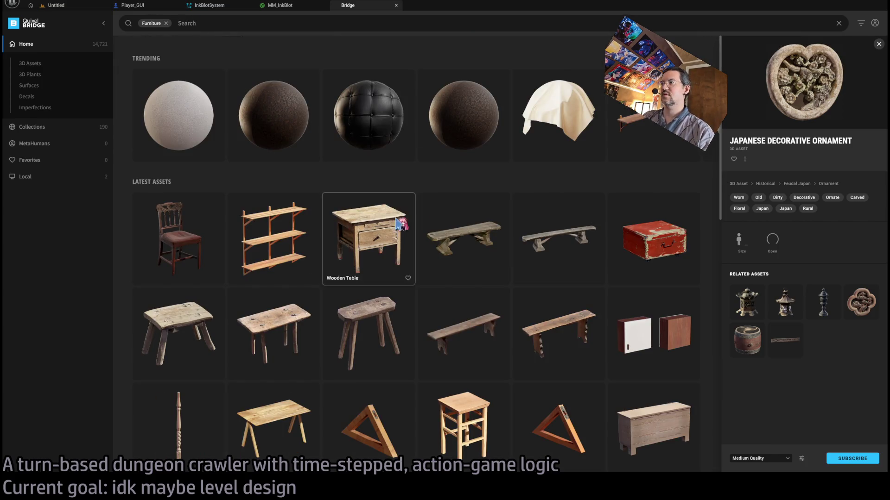
pyautogui.click(178, 238)
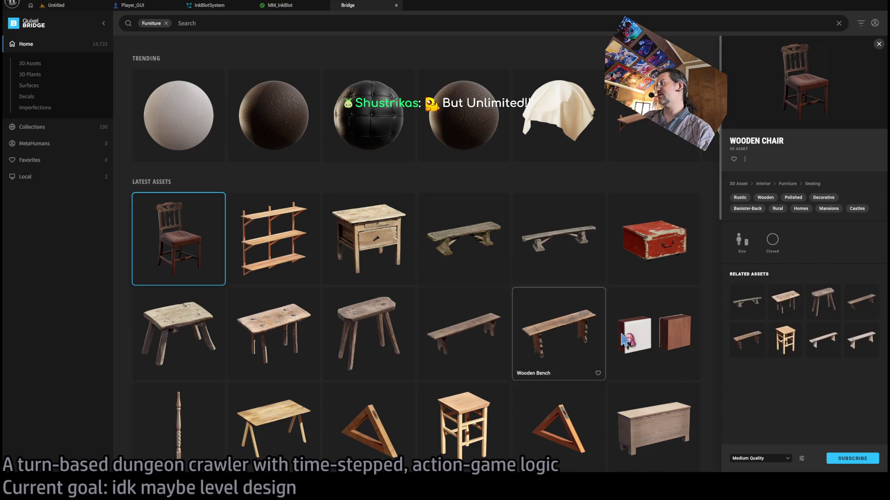
pyautogui.click(745, 159)
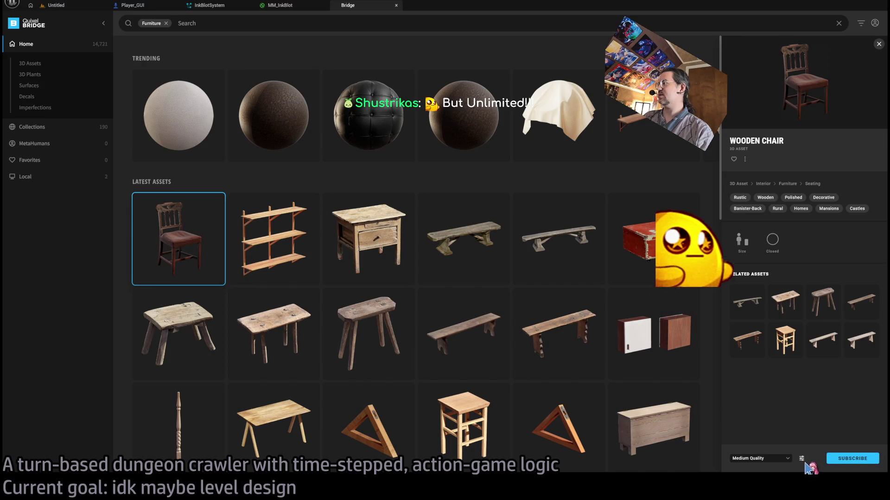
# Set the Wooden Chair's quality to High, then Nanite, and close the Bridge tab.
pyautogui.click(783, 459)
pyautogui.click(780, 459)
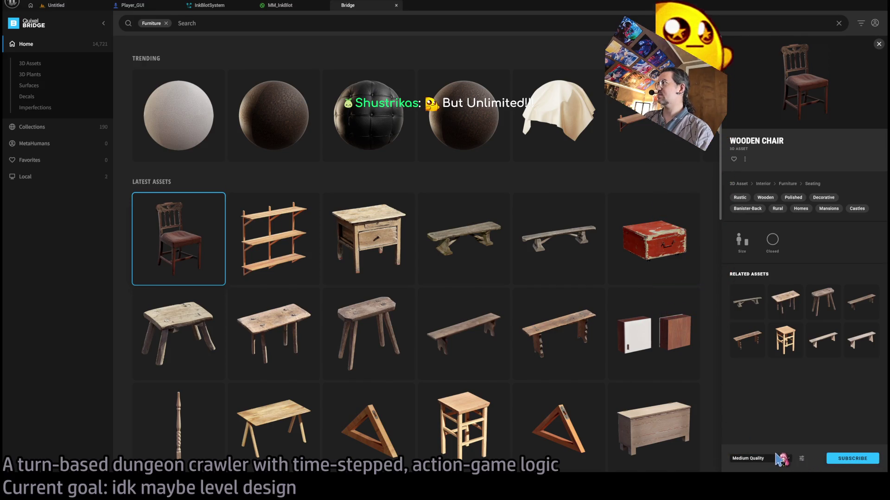
pyautogui.click(778, 459)
pyautogui.click(762, 438)
pyautogui.click(762, 459)
pyautogui.click(763, 425)
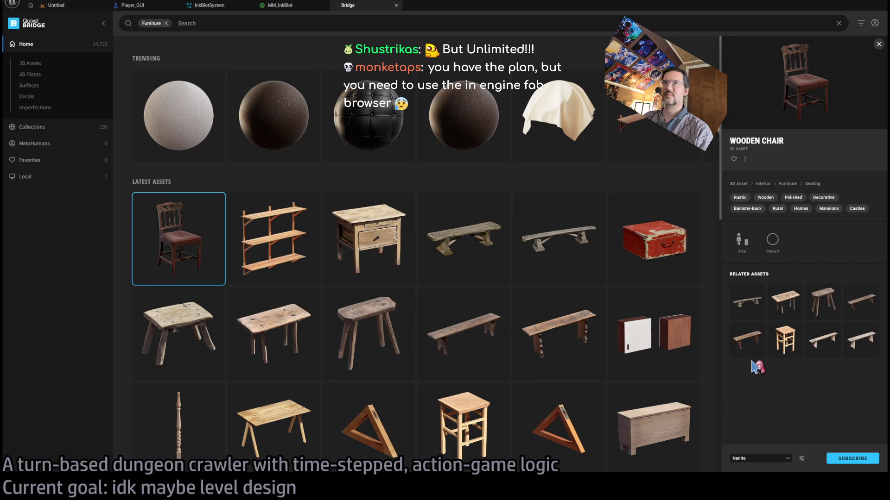
pyautogui.middleClick(366, 6)
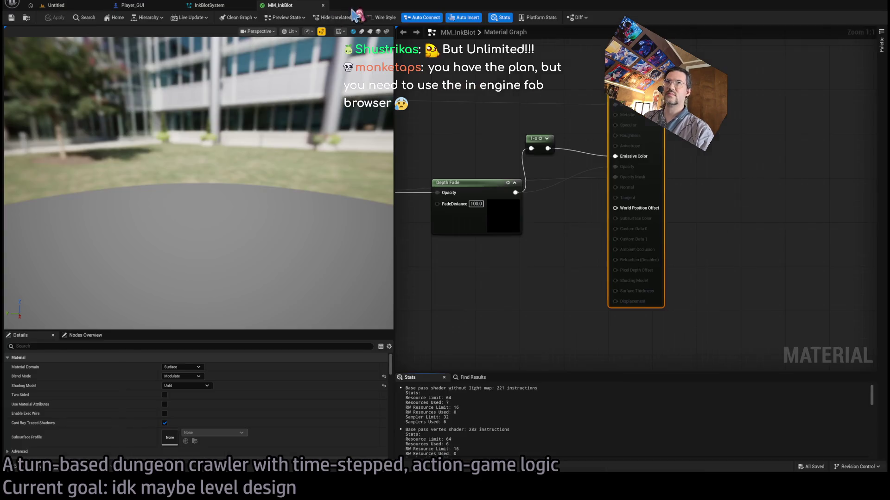
# On the Untitled level, search Fab for 'qu', view Quixel Megaplants, then open Quixel Megascans.
pyautogui.click(50, 4)
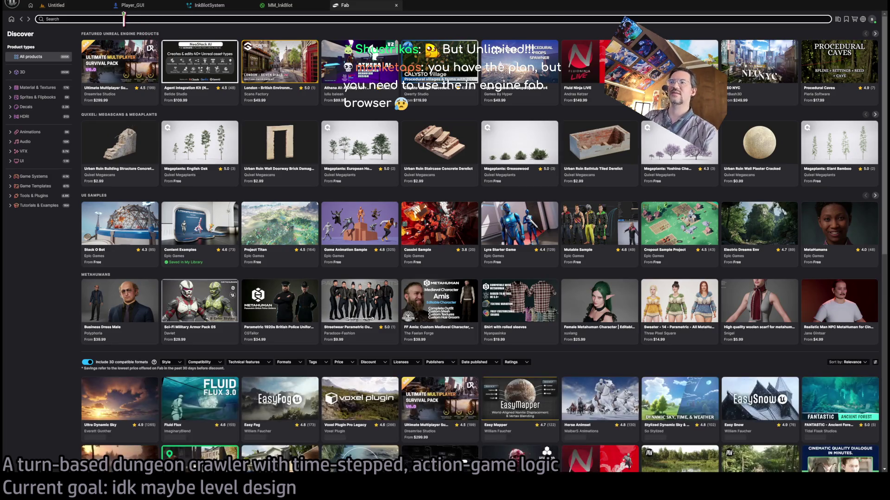
pyautogui.write('qu')
pyautogui.press('Return')
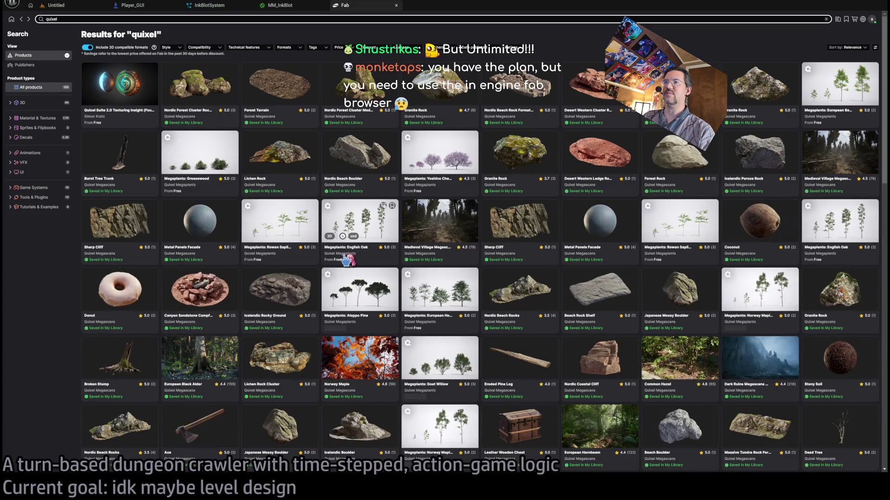
pyautogui.click(346, 255)
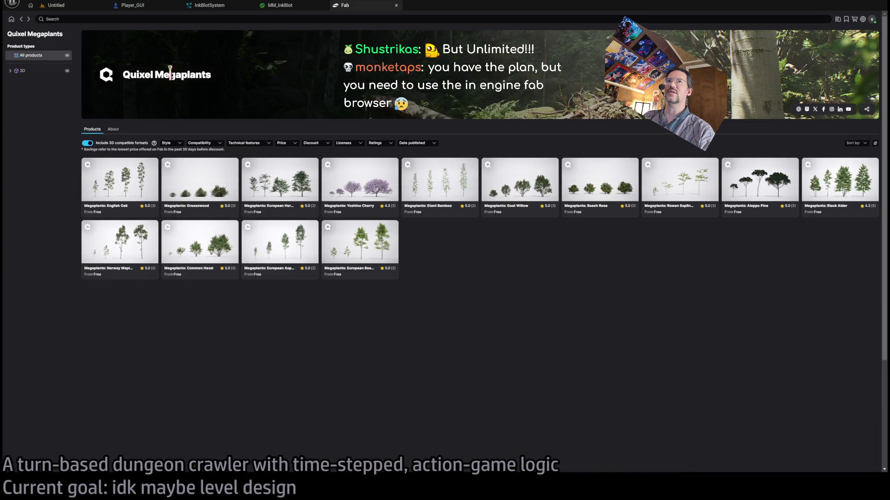
pyautogui.doubleClick(166, 74)
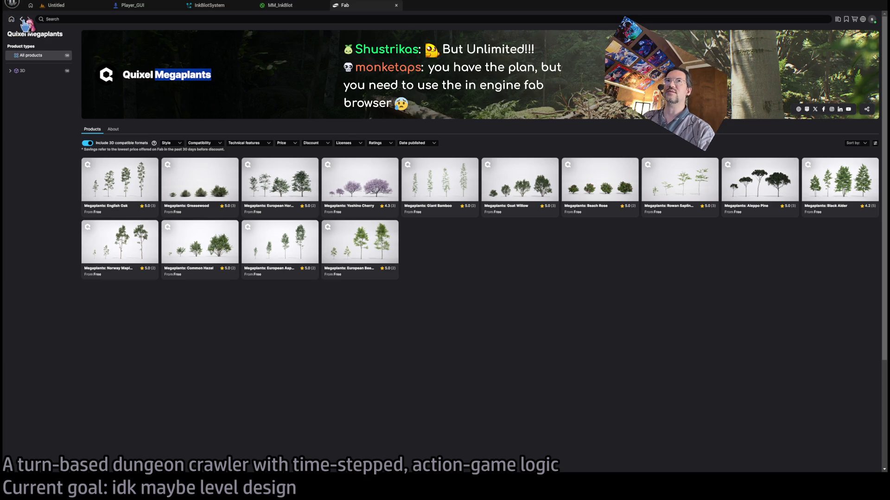
pyautogui.click(21, 19)
pyautogui.click(268, 184)
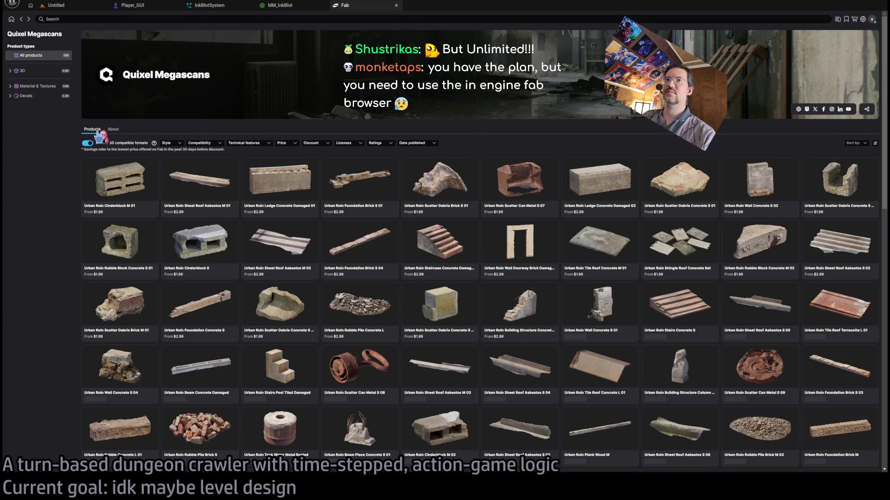
# Try the Victorian and Steampunk style filters on Megascans products, then clear both.
pyautogui.click(174, 145)
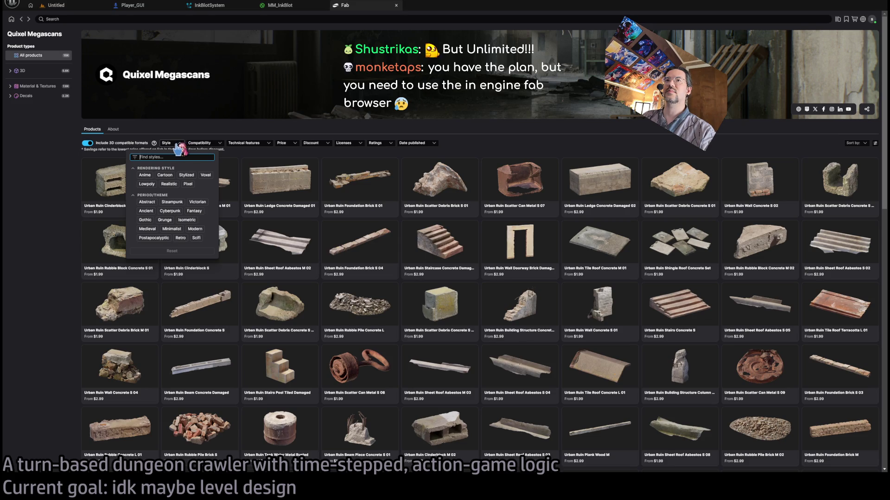
pyautogui.click(200, 203)
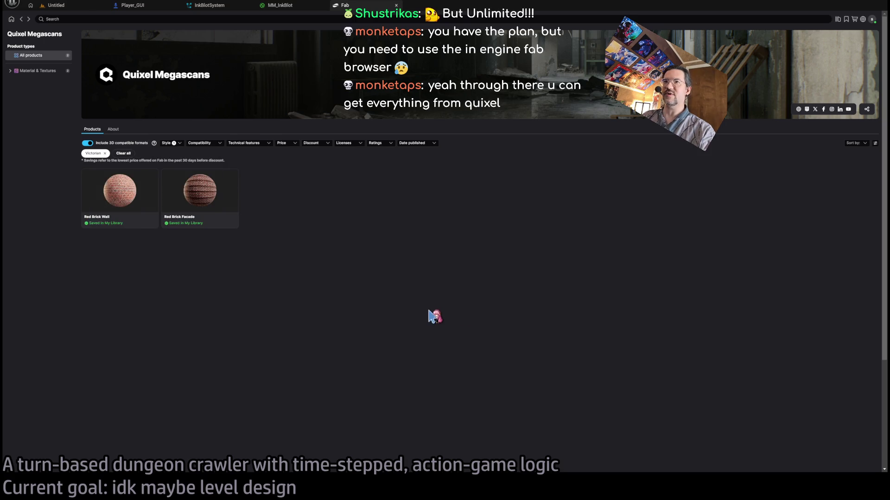
pyautogui.click(105, 153)
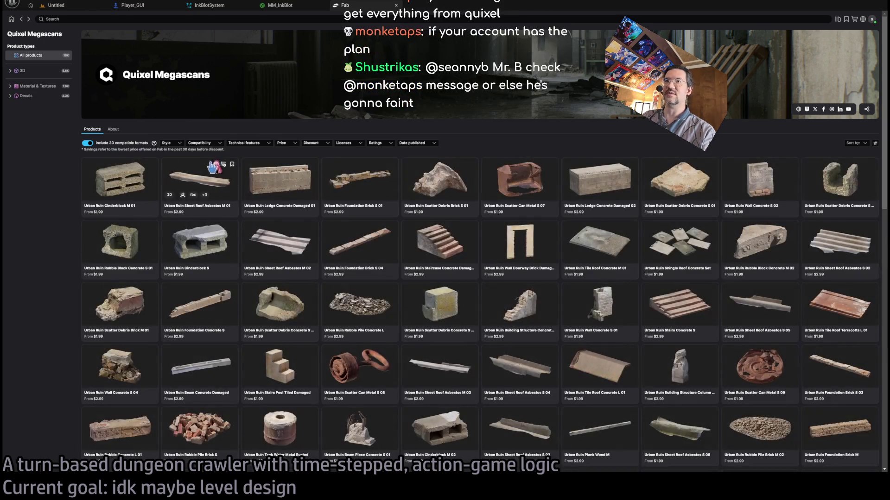
pyautogui.click(210, 145)
pyautogui.click(174, 143)
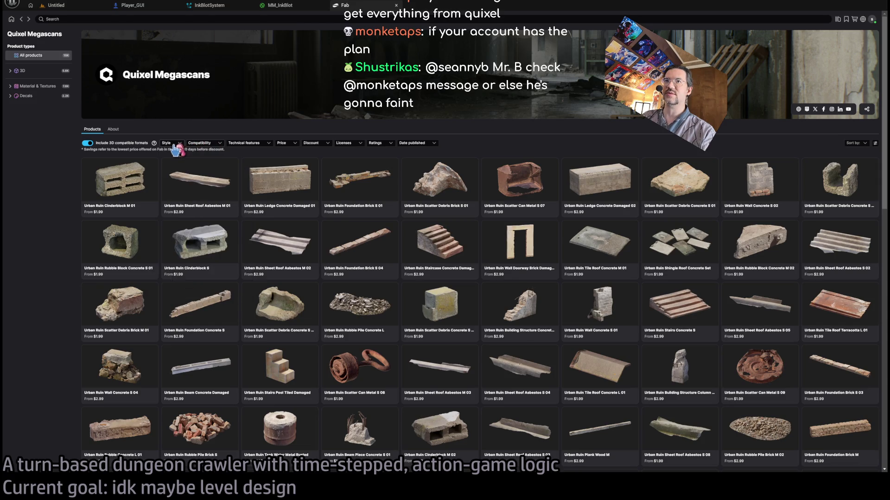
pyautogui.click(175, 144)
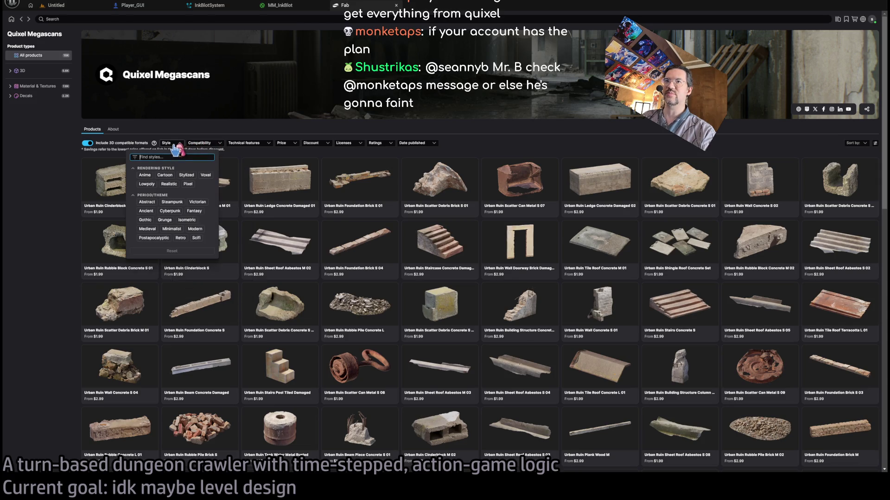
pyautogui.click(175, 203)
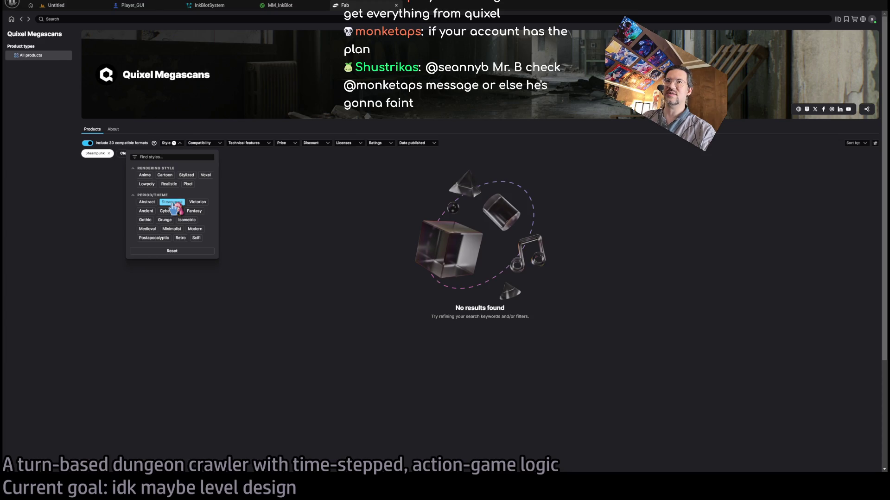
pyautogui.click(172, 204)
pyautogui.click(61, 229)
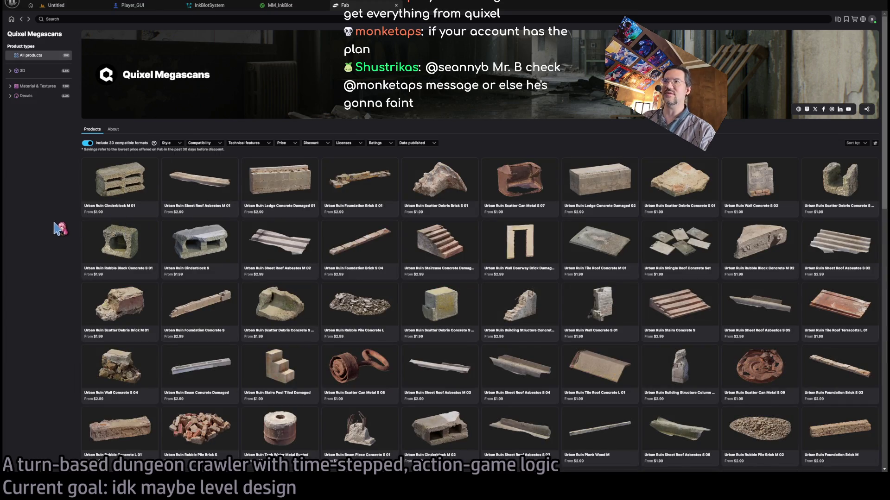
# Filter the products to Gothic style and open a church ruin window asset.
pyautogui.click(174, 144)
pyautogui.click(145, 220)
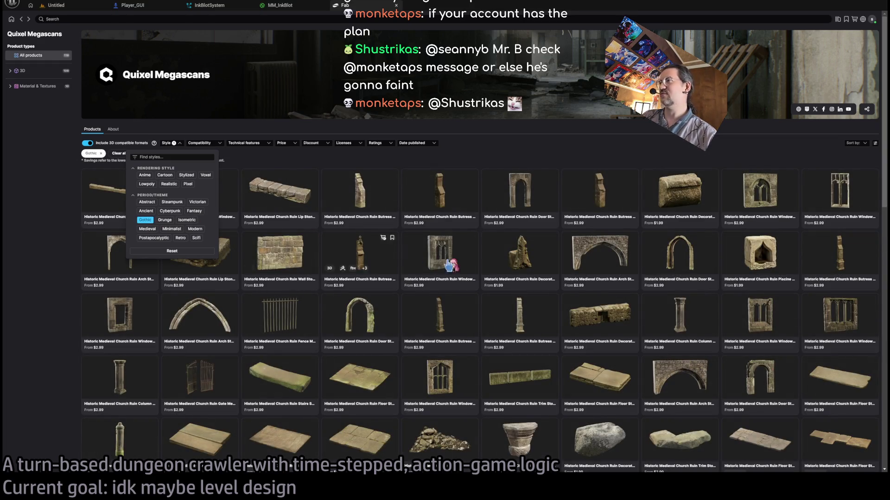
pyautogui.scroll(-10, 486, 288)
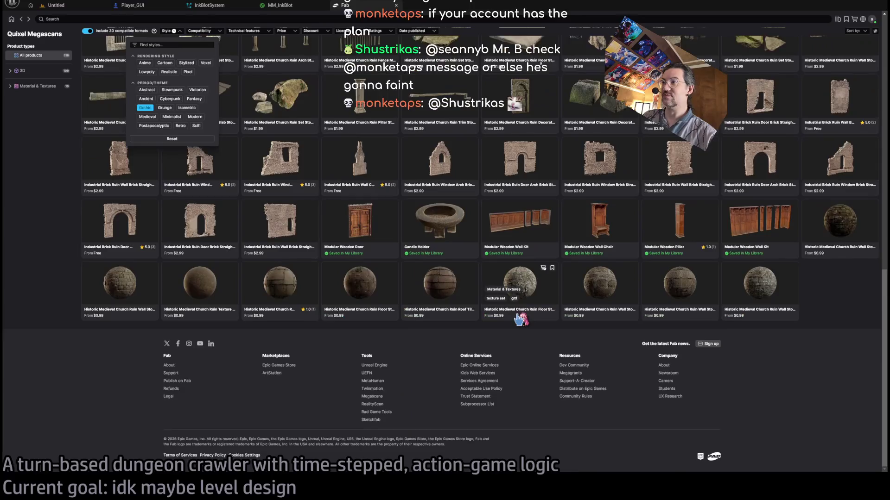
pyautogui.scroll(4, 521, 320)
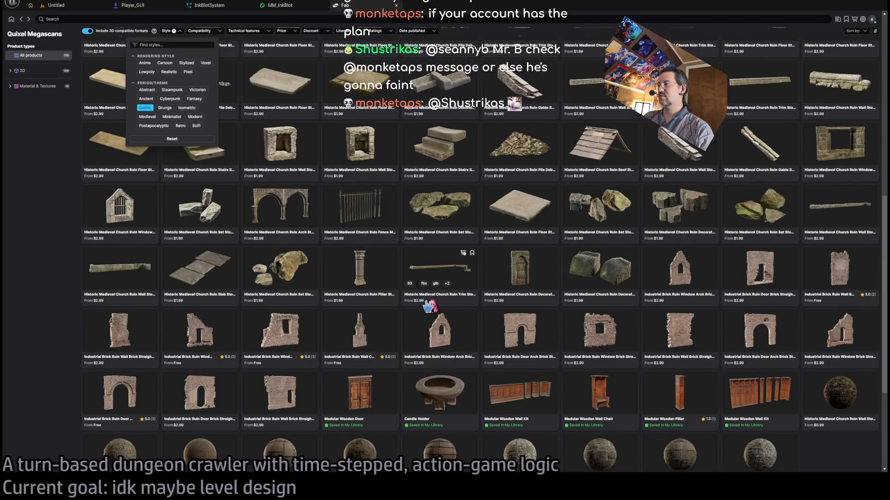
pyautogui.scroll(10, 433, 297)
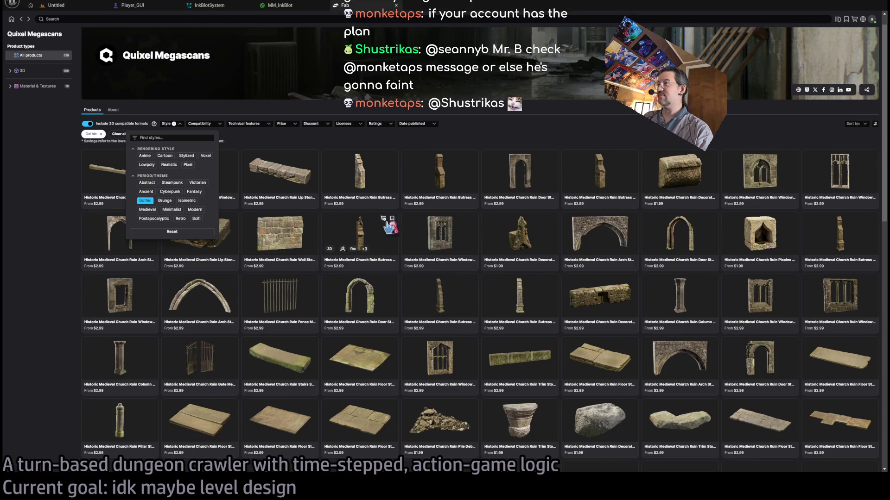
pyautogui.click(446, 240)
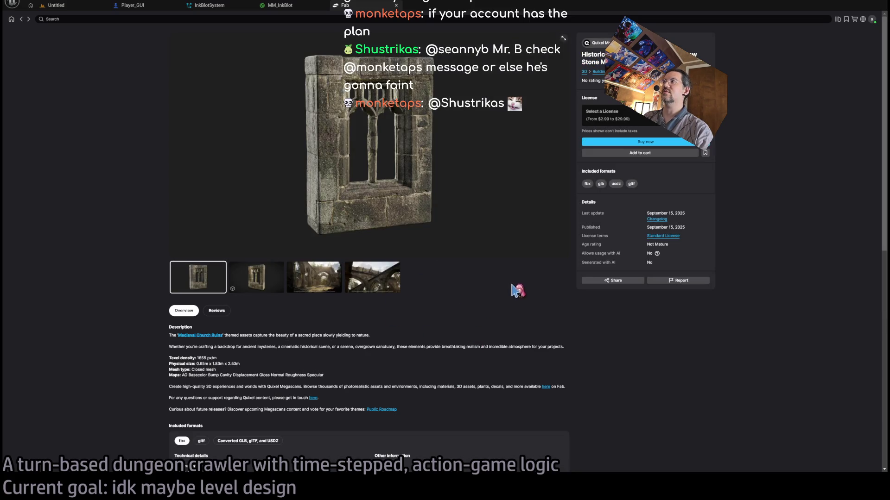
# Back on the Gothic list, filter to 3D > Furniture & Fixtures and open the Modular Wooden Wall Chair.
pyautogui.click(22, 20)
pyautogui.click(35, 69)
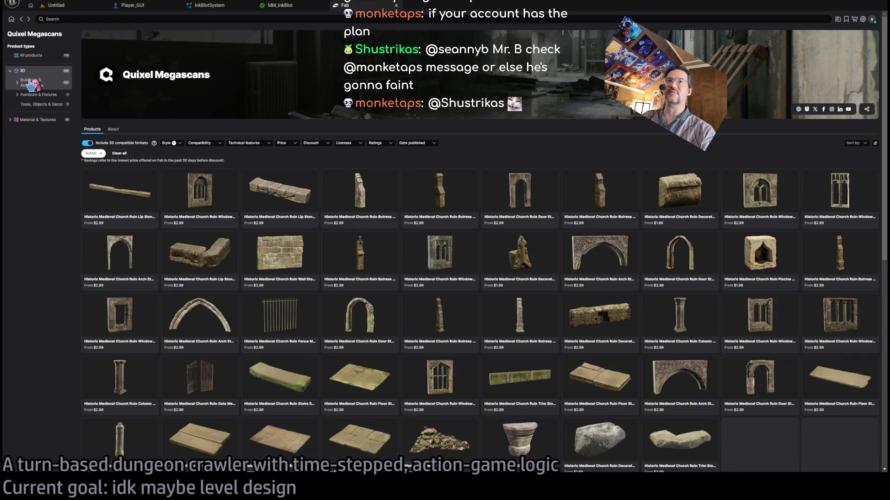
pyautogui.click(45, 95)
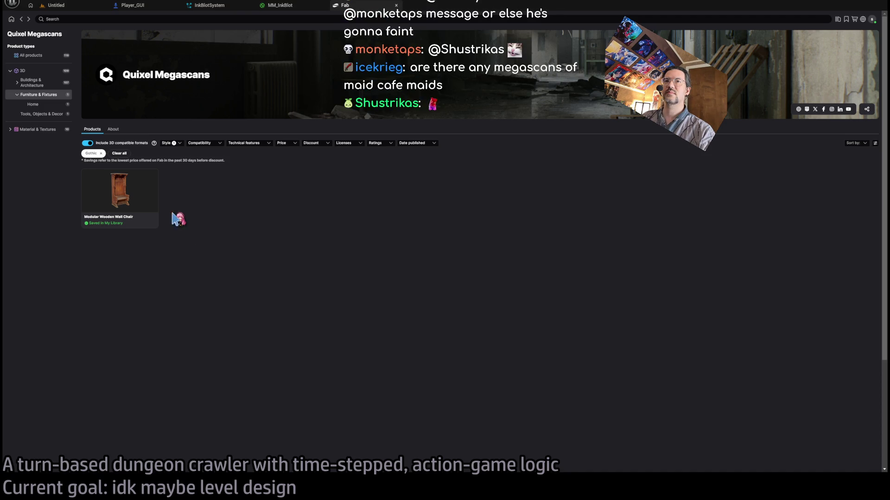
pyautogui.click(139, 194)
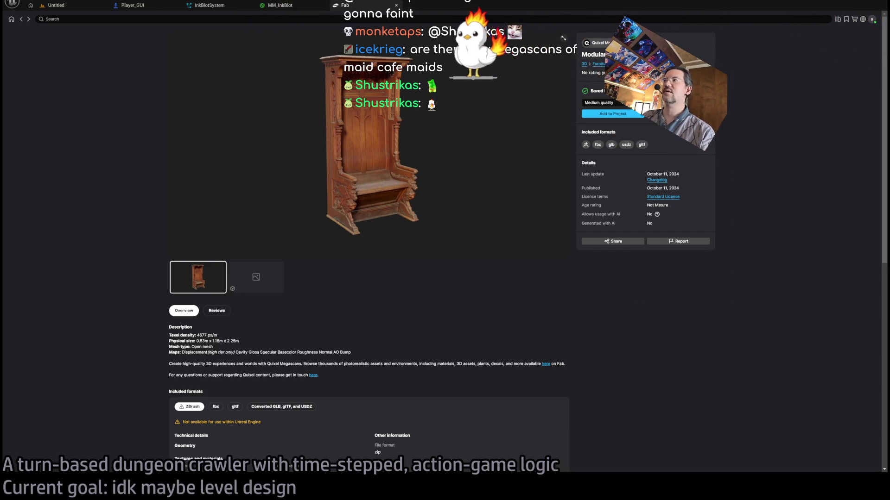
# Change the chair's quality dropdown from High to Raw quality.
pyautogui.click(602, 102)
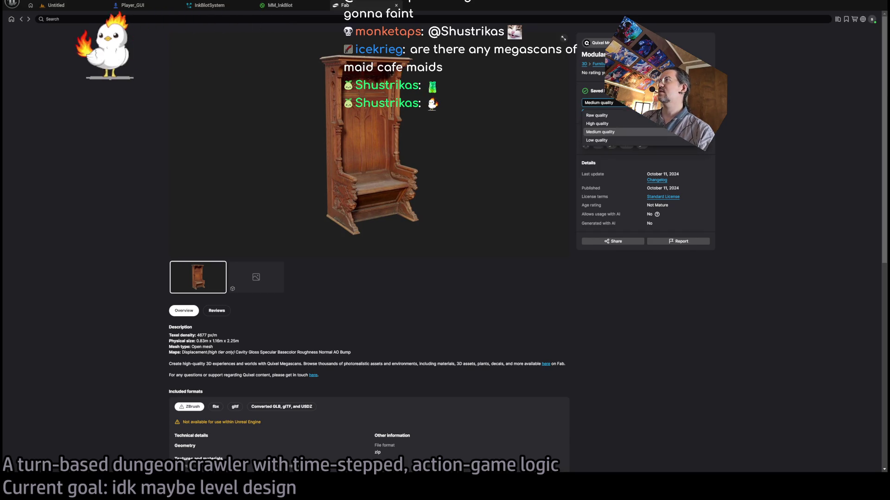
pyautogui.click(623, 123)
pyautogui.click(618, 115)
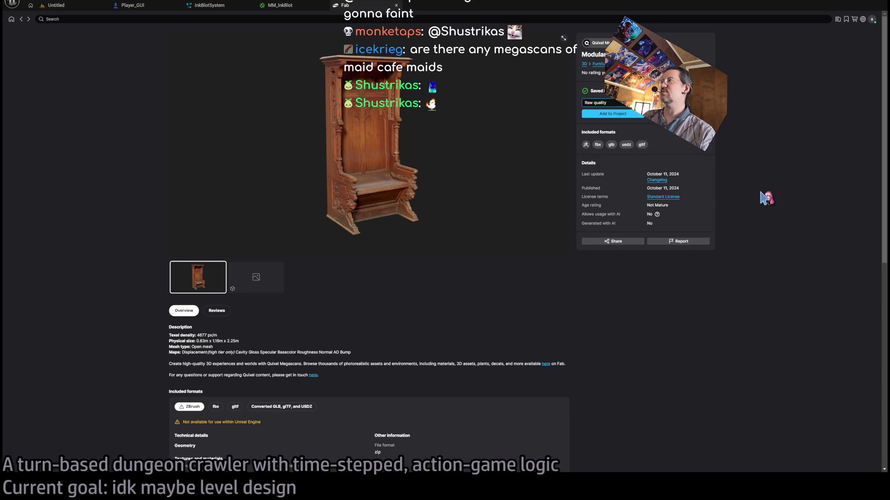